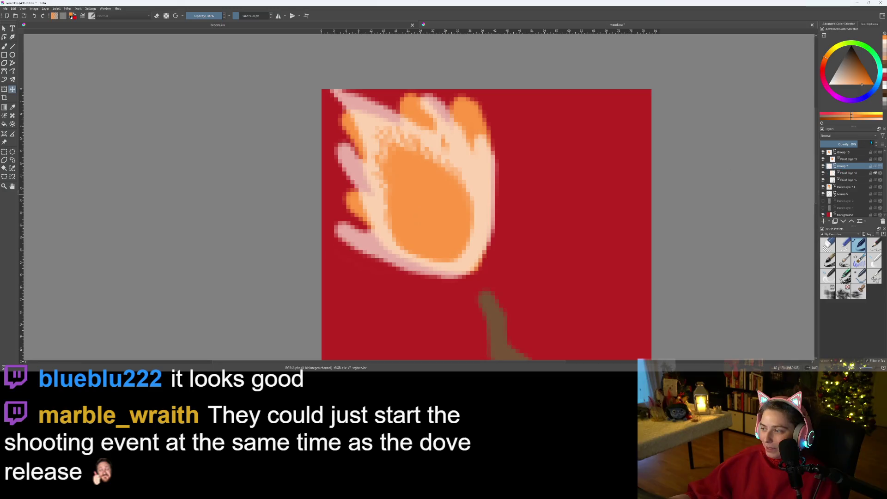
Sample the flame's cream and fill the red notches along its left and upper-left edge on Paint Layer 6
left_click(846, 173)
key("b")
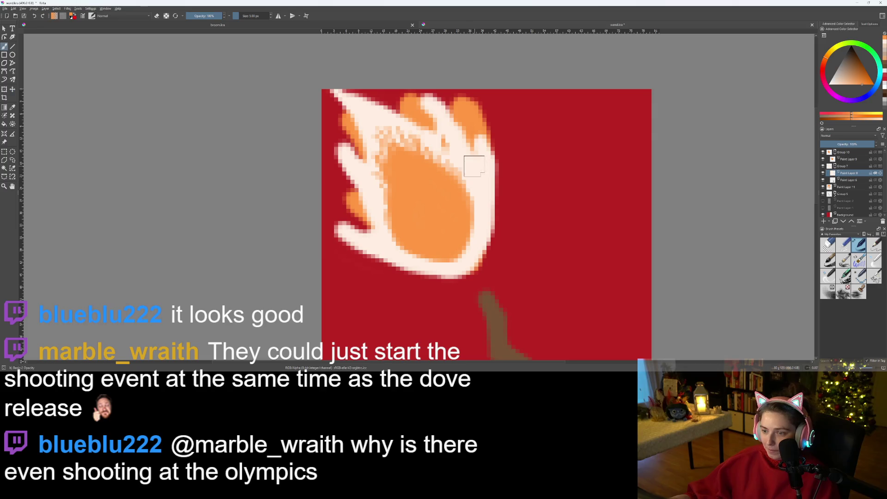
left_click(485, 183, "ctrl")
key("Page_Down")
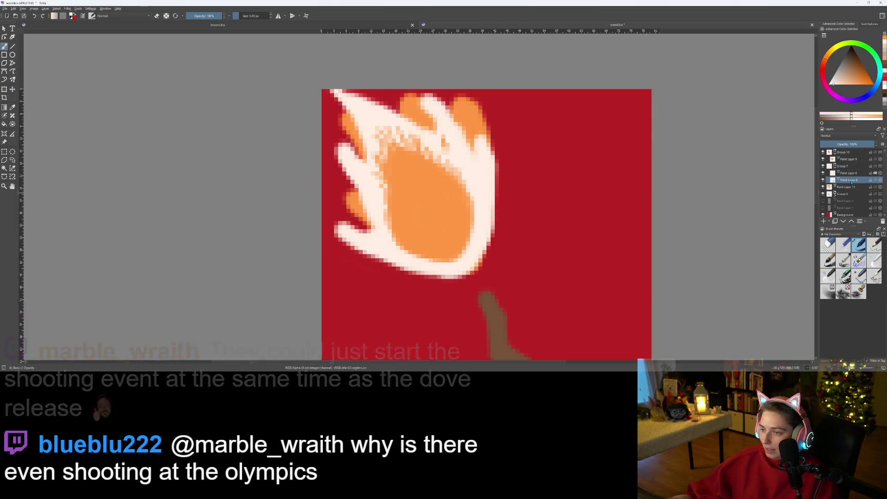
scroll(336, 184, "up", 1)
left_click(359, 146)
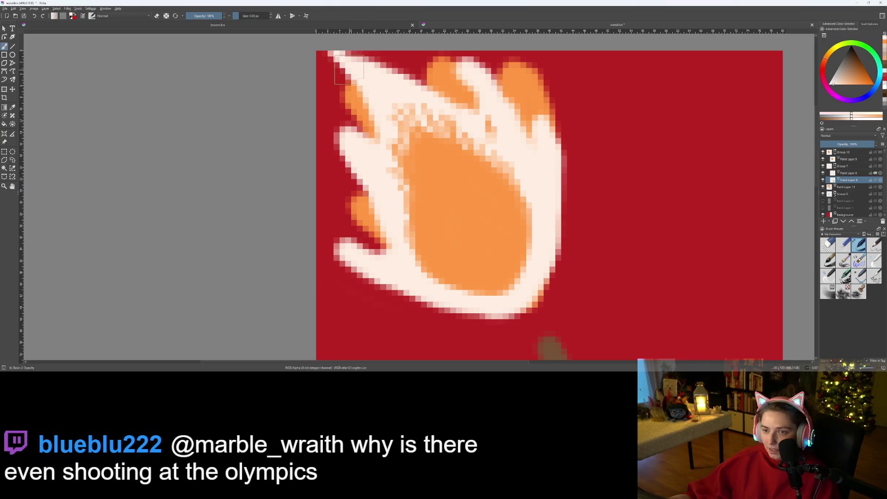
left_click(345, 131)
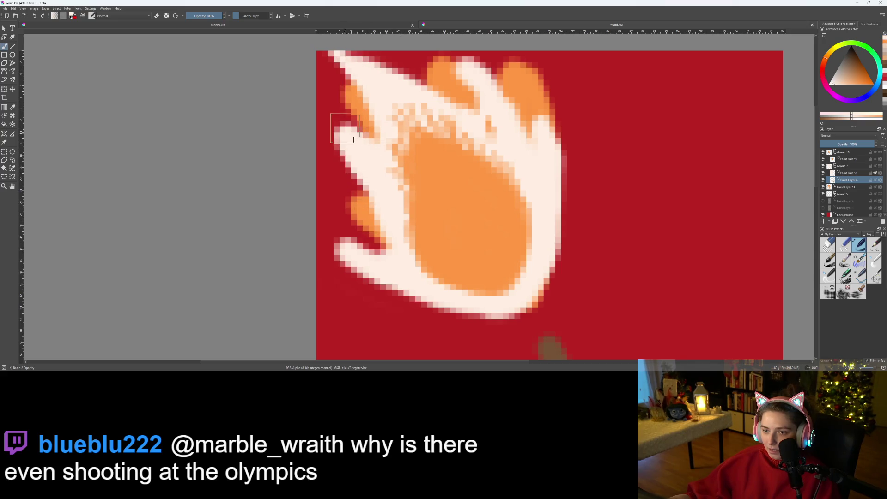
Erase stray cream at the upper-left, fill the notch above the lower-left tail, and trim the tail tip
key("e")
left_click(343, 132)
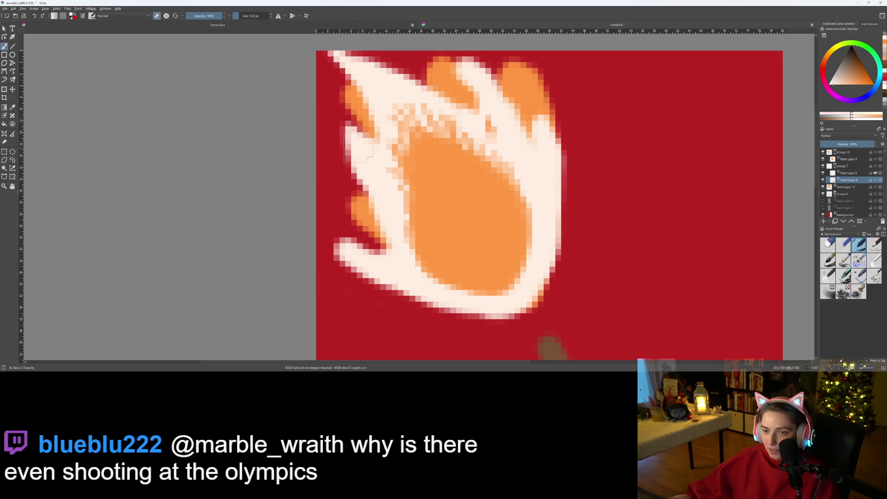
key("e")
left_click(372, 250)
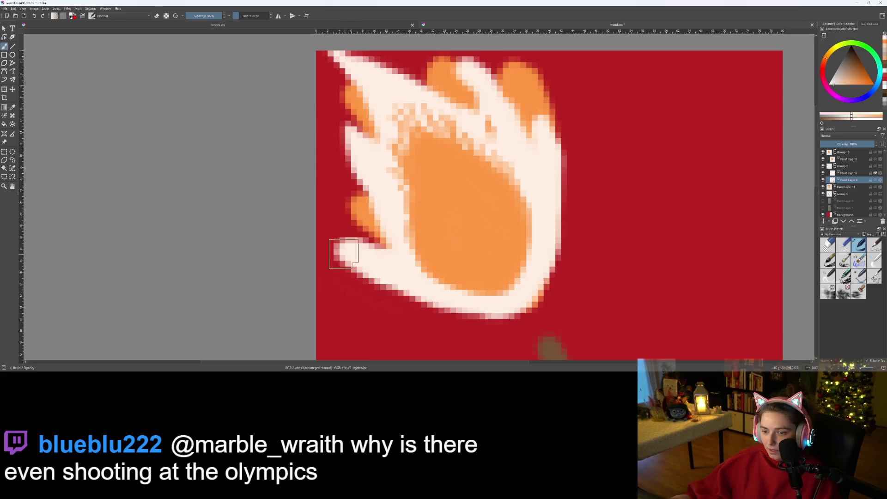
key("e")
left_click(341, 252)
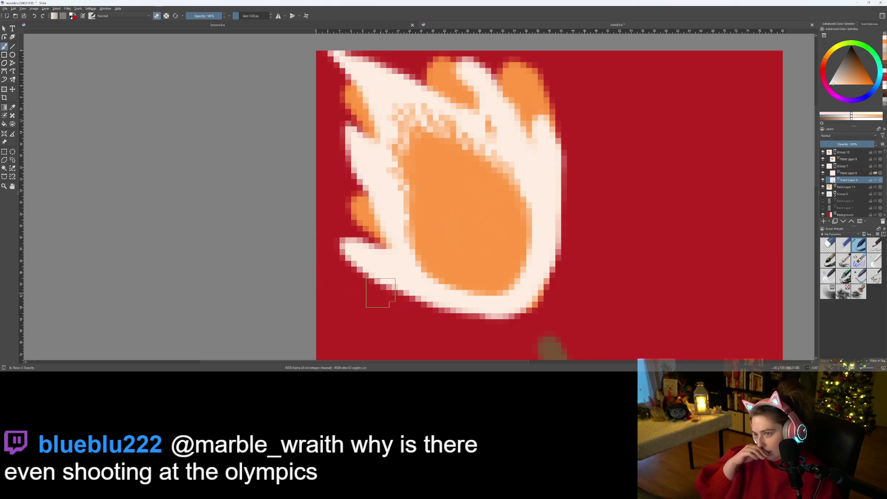
scroll(380, 293, "down", 2)
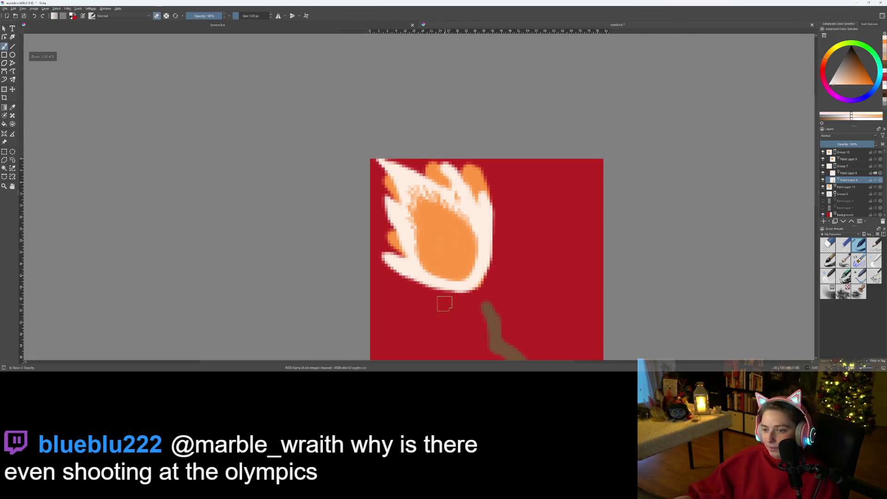
scroll(463, 278, "up", 3)
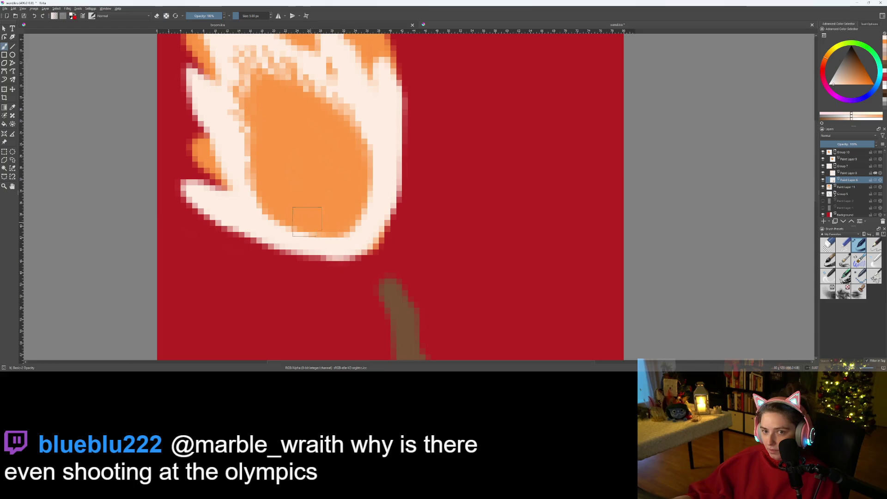
Undo an orange stroke over the lower-right rim and add a new paint layer in Group 10
mouse_move(305, 225)
left_mouse_down()
mouse_move(338, 231)
mouse_move(365, 222)
mouse_move(367, 189)
mouse_move(373, 228)
mouse_move(330, 245)
mouse_move(308, 238)
mouse_move(391, 224)
mouse_move(356, 242)
left_mouse_up()
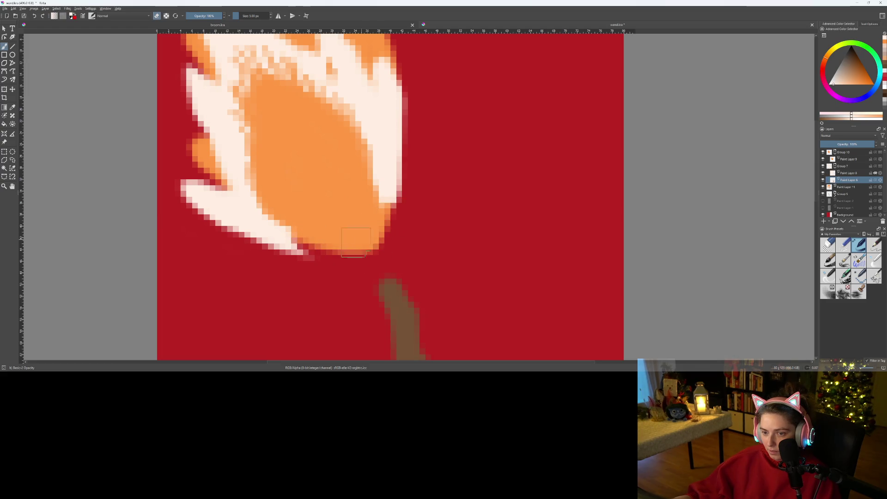
key("ctrl+z")
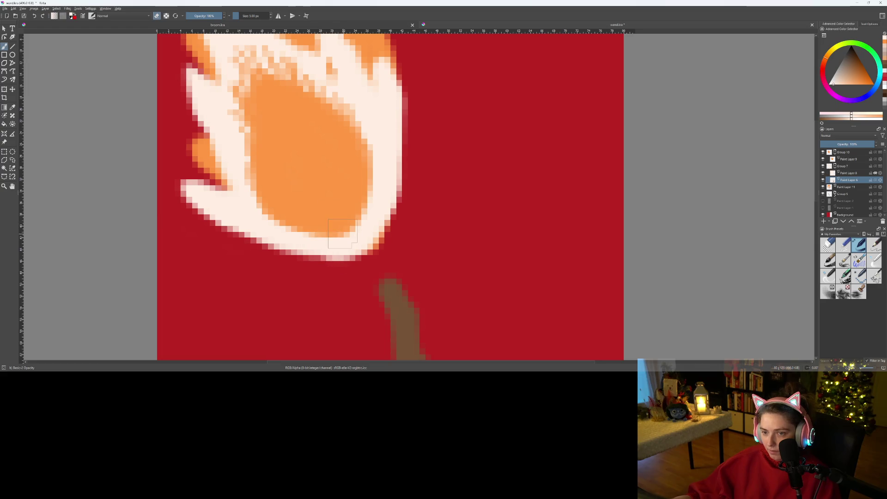
scroll(370, 254, "down", 3)
scroll(382, 257, "up", 3)
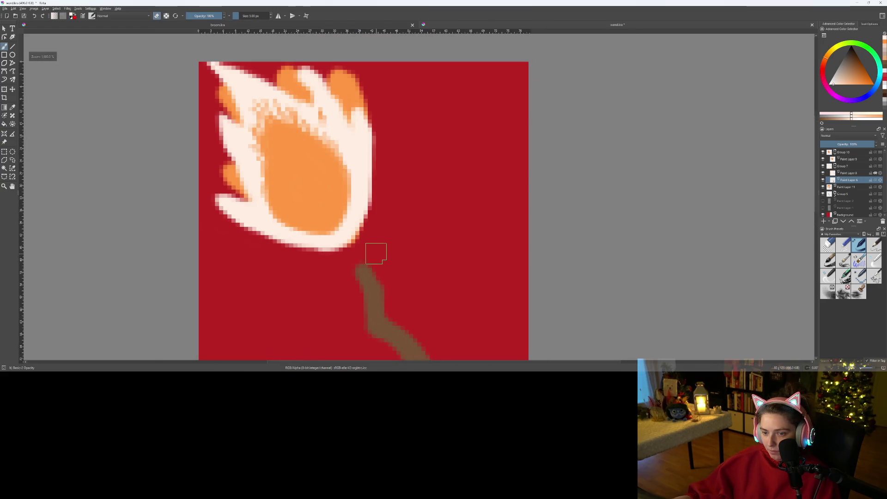
scroll(376, 254, "down", 1)
scroll(384, 253, "up", 1)
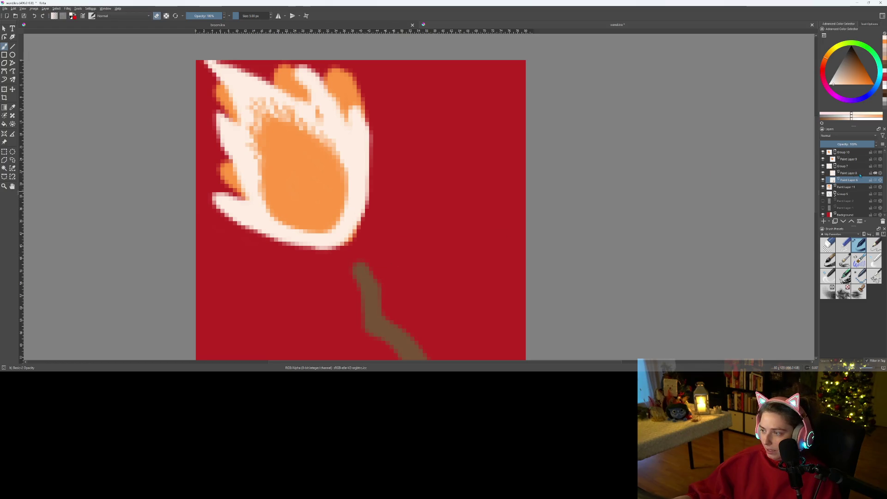
left_click(847, 154)
left_click(824, 222)
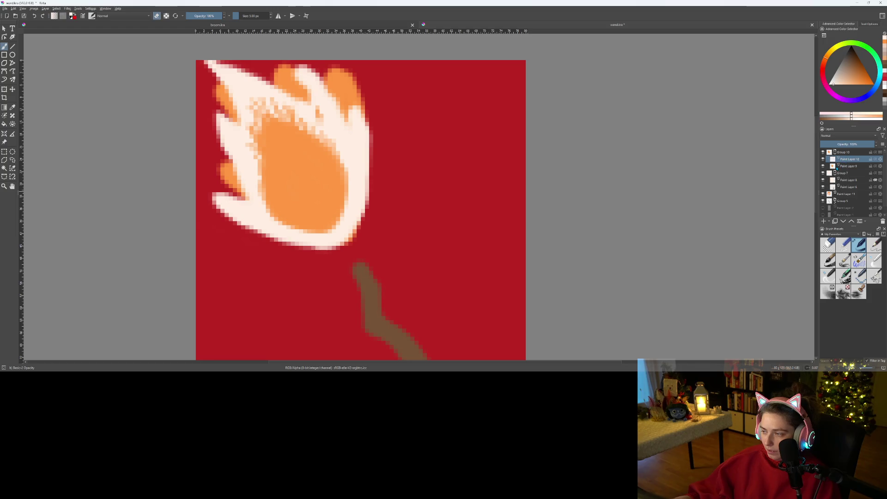
Zoom in on the flame and paint a dark brown streak up its orange core
left_click_drag(854, 81, 862, 73)
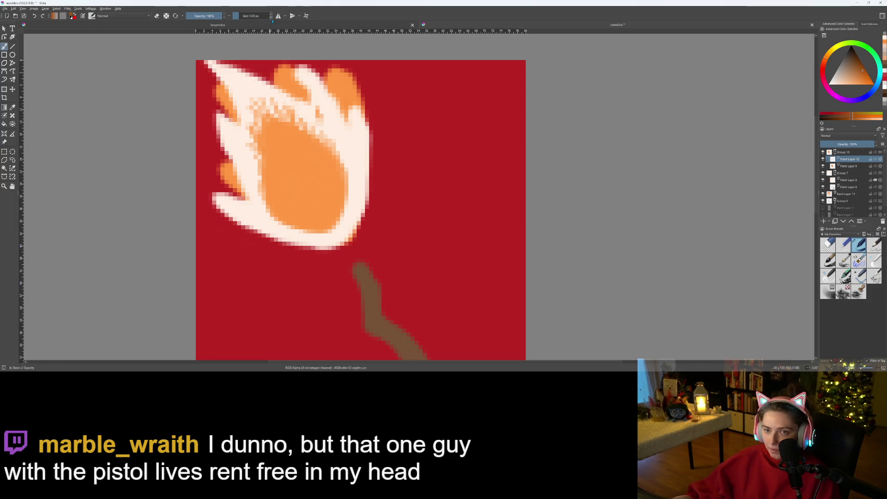
key("ctrl+plus")
key("ctrl+plus")
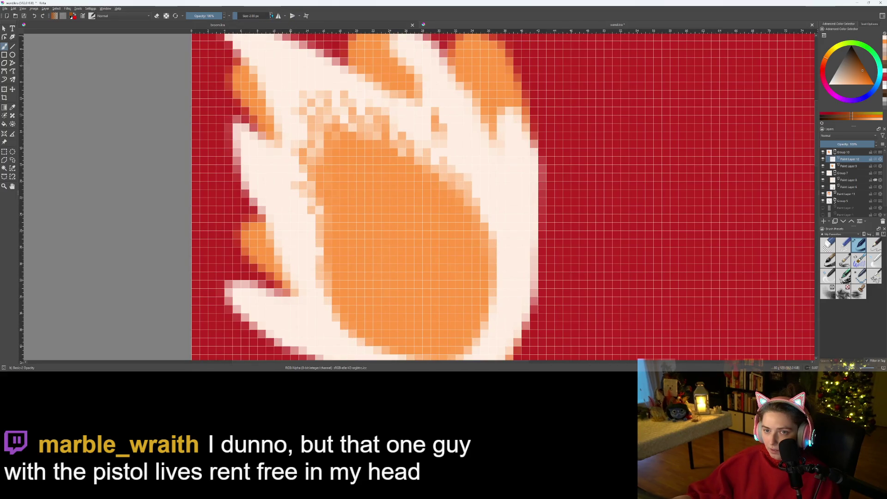
left_click_drag(446, 247, 409, 217)
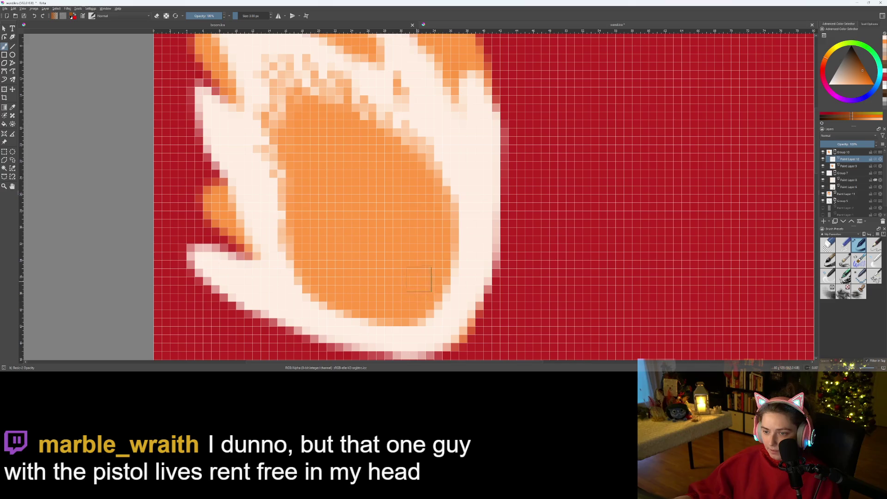
mouse_move(417, 281)
left_mouse_down()
mouse_move(409, 221)
mouse_move(370, 139)
left_mouse_up()
key("ctrl+z")
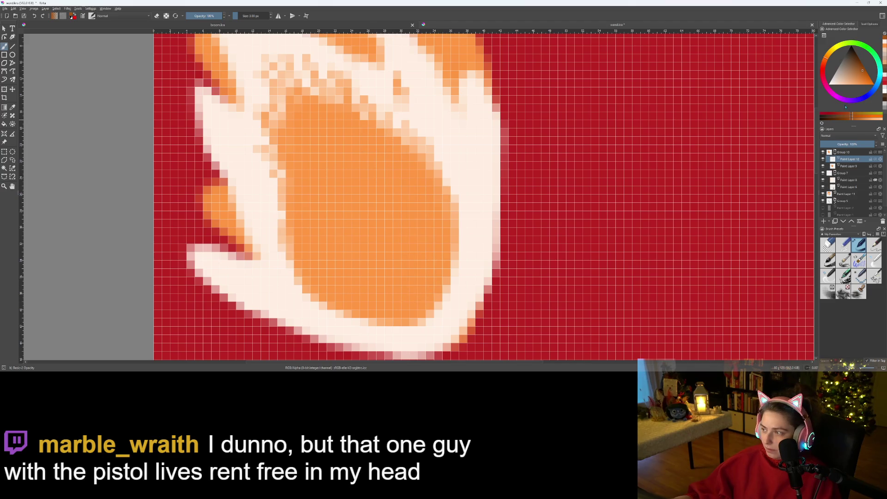
left_click(864, 78)
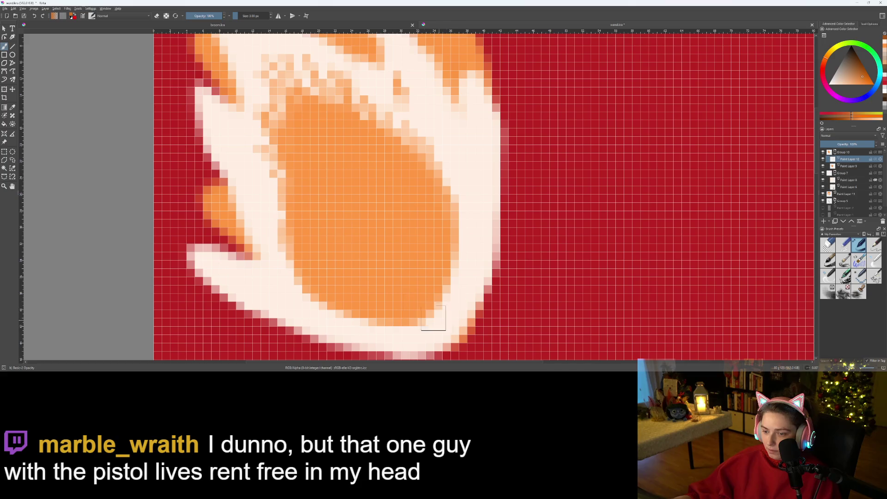
mouse_move(420, 303)
left_mouse_down()
mouse_move(427, 265)
mouse_move(400, 182)
mouse_move(367, 131)
mouse_move(344, 125)
left_mouse_up()
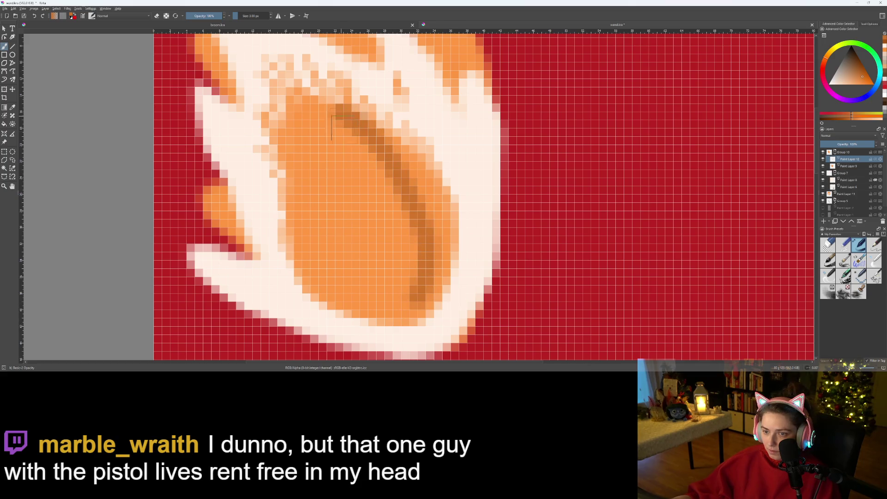
Set the Group 7 outer flame opacity to about 70%
left_click(850, 172)
left_click(851, 144)
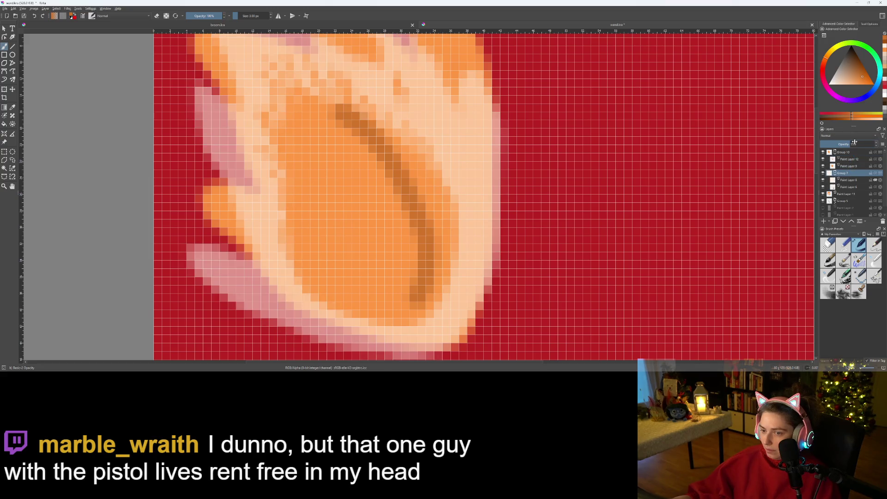
left_click_drag(855, 141, 858, 141)
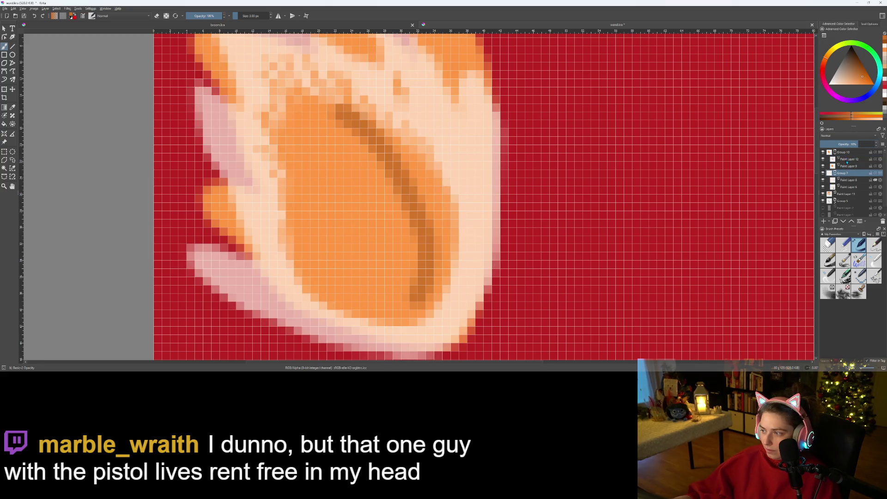
Paint extra brown streaks across the core on Paint Layer 12, then undo them
left_click(849, 159)
left_click_drag(298, 125, 393, 284)
mouse_move(329, 296)
left_mouse_down()
mouse_move(289, 218)
mouse_move(271, 129)
left_mouse_up()
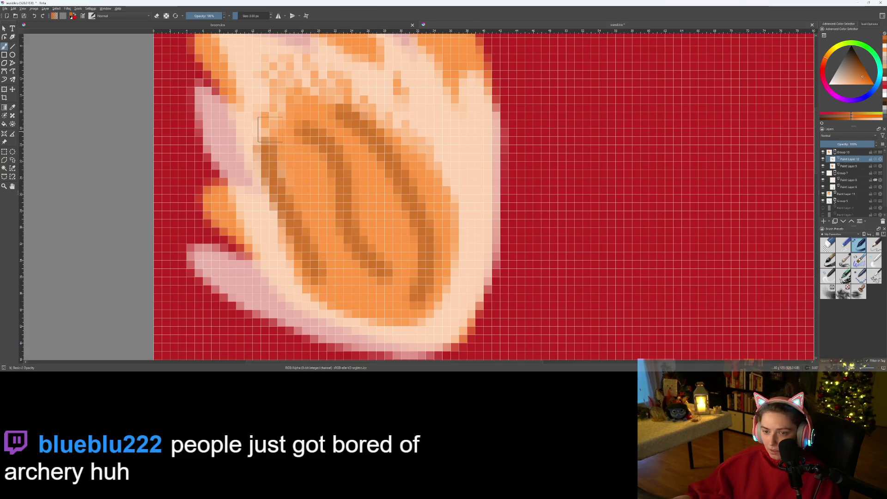
key("minus")
key("minus")
key("minus")
key("ctrl+z")
key("ctrl+z")
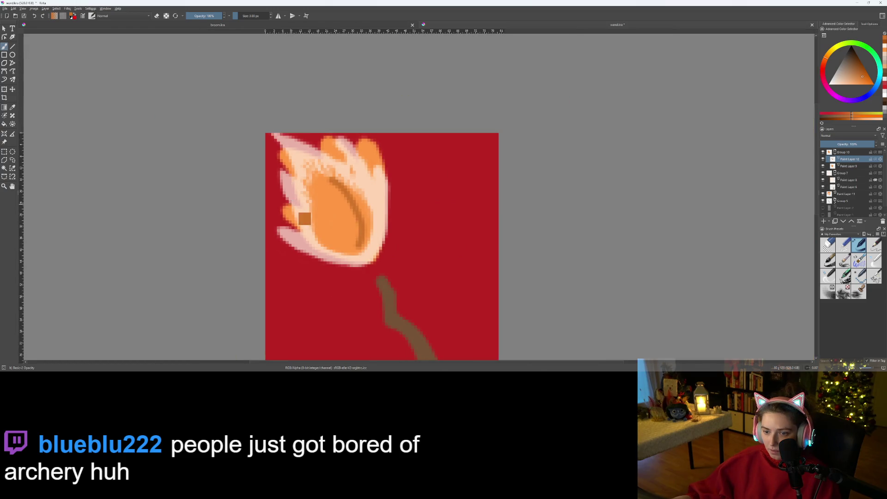
scroll(291, 204, "up", 2)
Undo the last brown streak, make the Group 7 outer flame translucent pink, and reselect Paint Layer 12
key("ctrl+z")
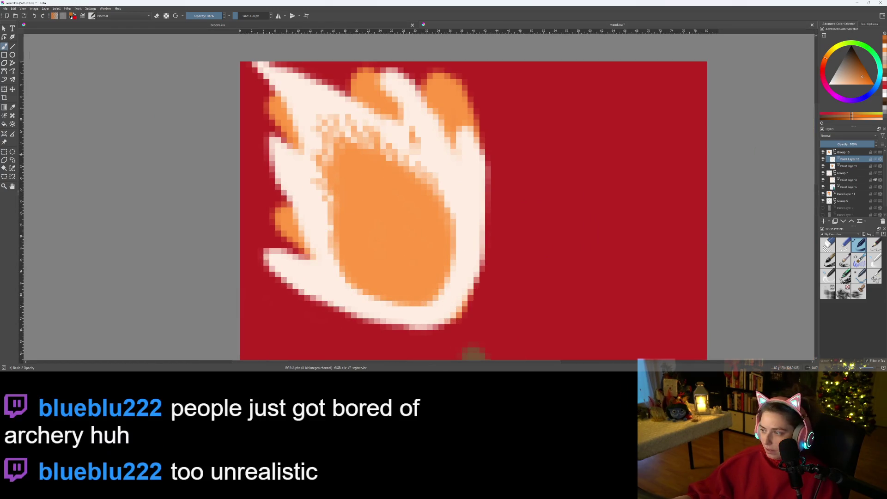
left_click(851, 174)
left_click(857, 144)
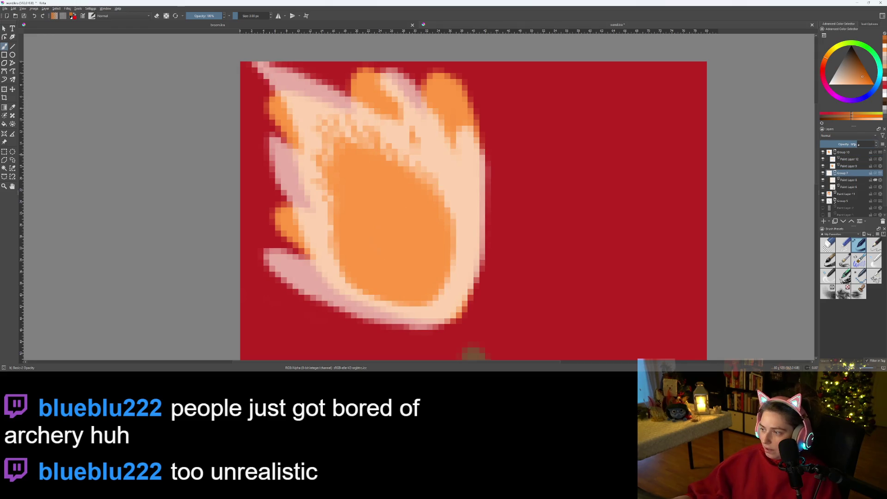
left_click(851, 159)
Pick a darker orange and test streaks in the core, undoing the rejected ones
left_click(864, 81)
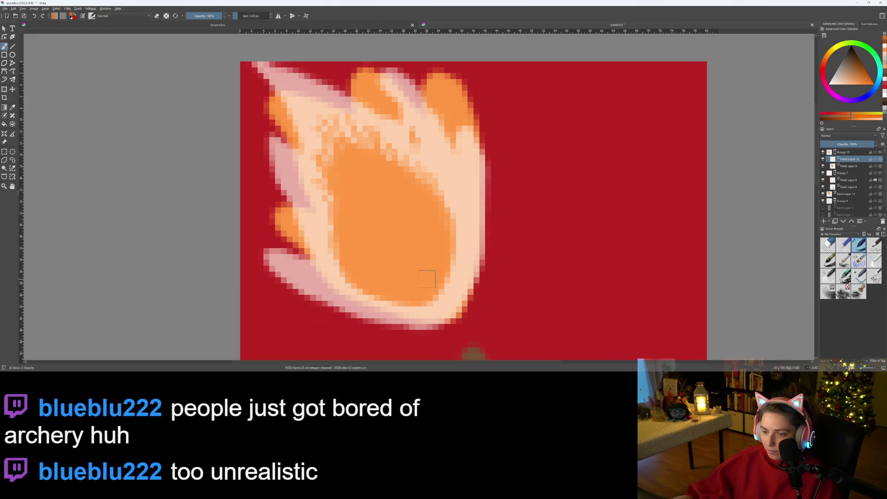
mouse_move(426, 279)
left_mouse_down()
mouse_move(405, 204)
mouse_move(406, 166)
left_mouse_up()
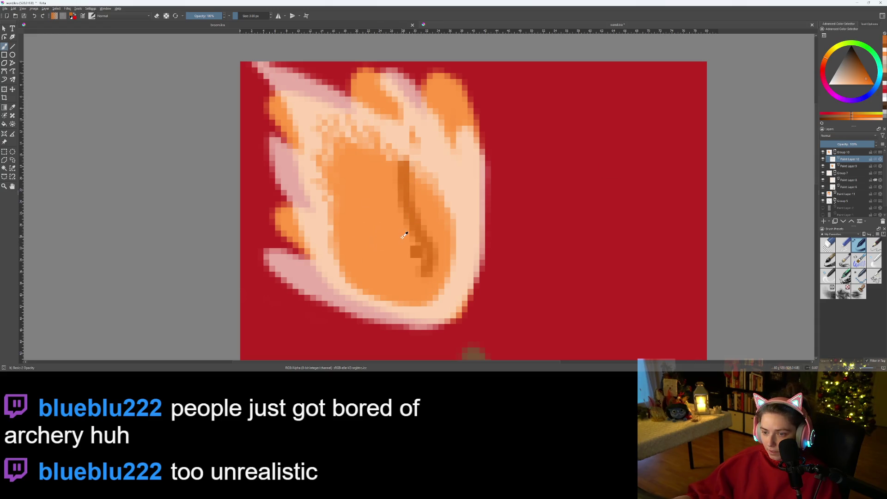
key("ctrl+z")
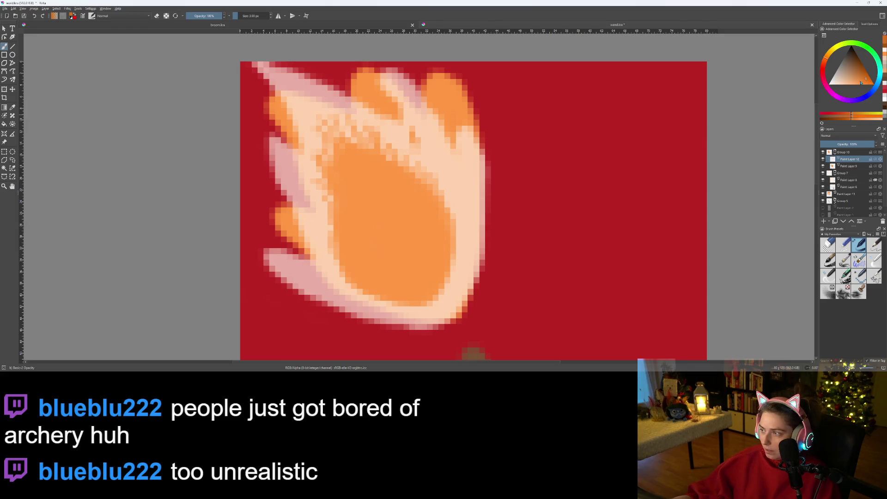
left_click(867, 81)
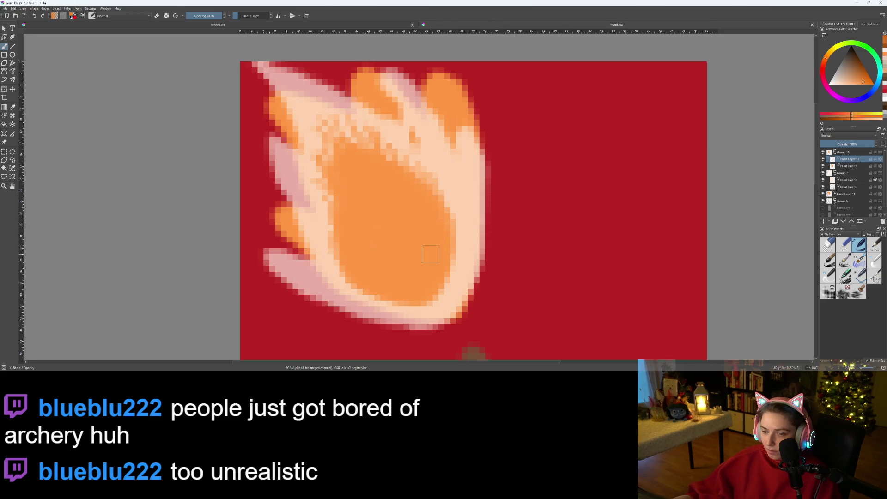
left_click_drag(431, 254, 396, 156)
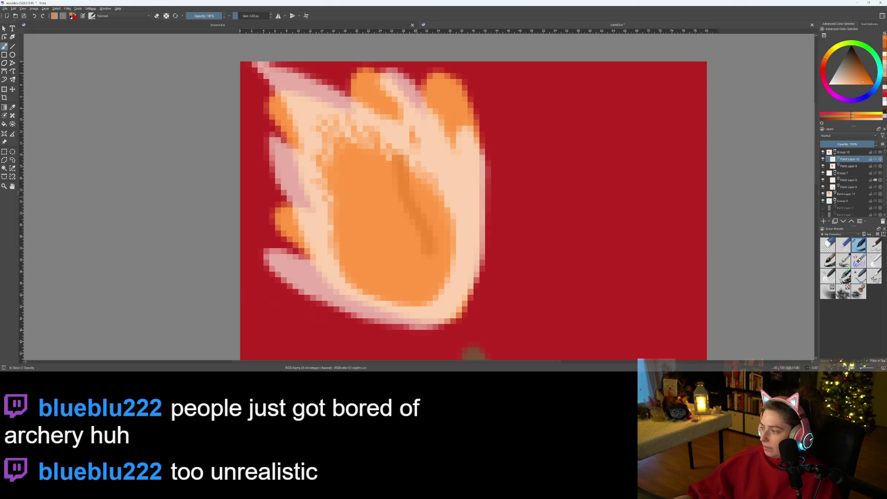
key("ctrl+z")
scroll(412, 254, "up", 2)
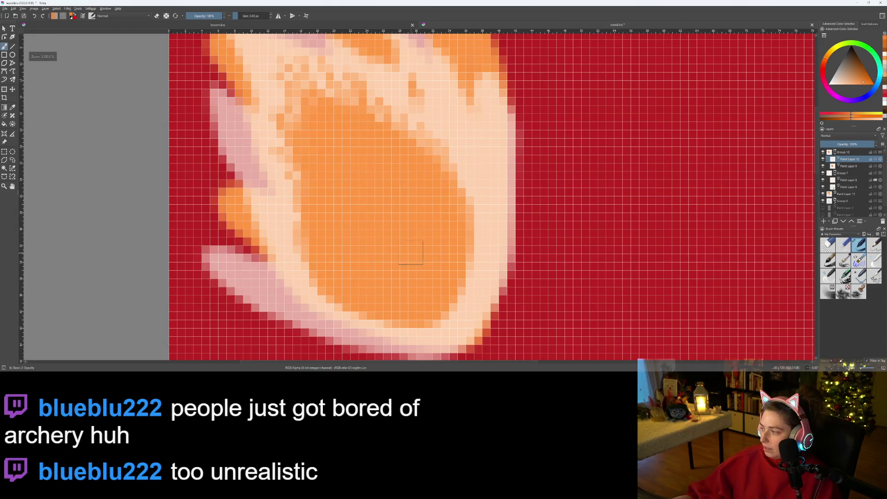
scroll(412, 254, "down", 2)
mouse_move(407, 240)
left_mouse_down()
mouse_move(414, 248)
mouse_move(422, 236)
left_mouse_up()
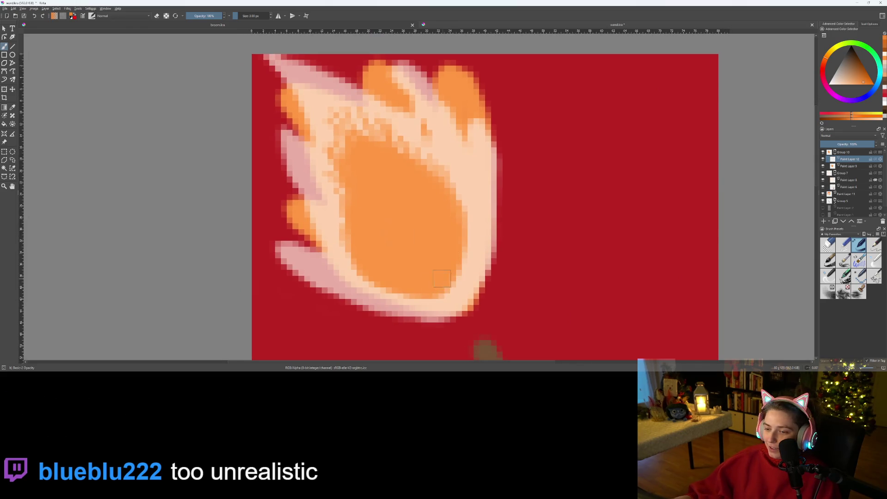
Paint darker orange streaks along the core's right side, left side and middle
mouse_move(442, 278)
left_mouse_down()
mouse_move(448, 252)
mouse_move(440, 183)
mouse_move(415, 154)
left_mouse_up()
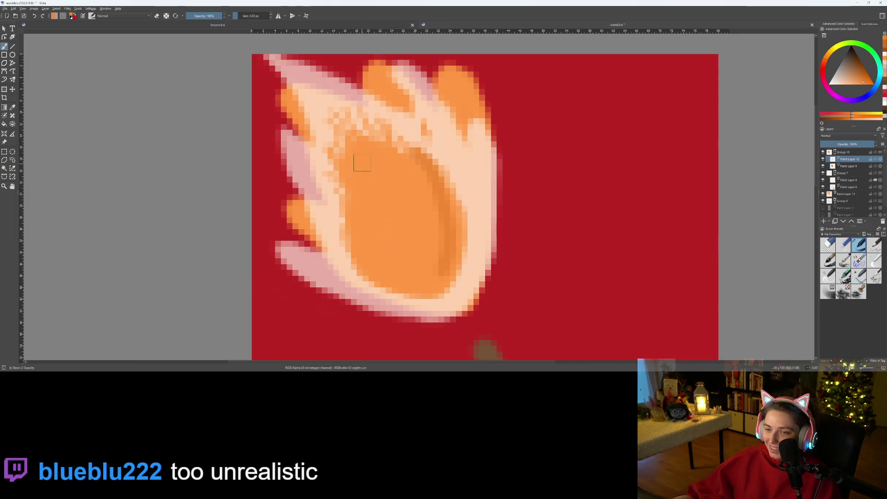
mouse_move(352, 132)
left_mouse_down()
mouse_move(349, 194)
mouse_move(376, 259)
mouse_move(381, 153)
mouse_move(407, 190)
left_mouse_up()
key("ctrl+z")
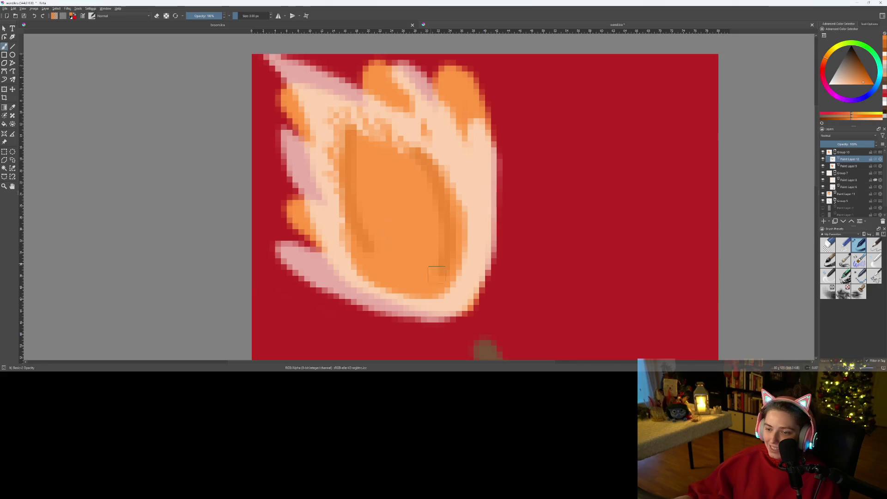
mouse_move(440, 291)
left_mouse_down()
mouse_move(392, 214)
mouse_move(373, 154)
left_mouse_up()
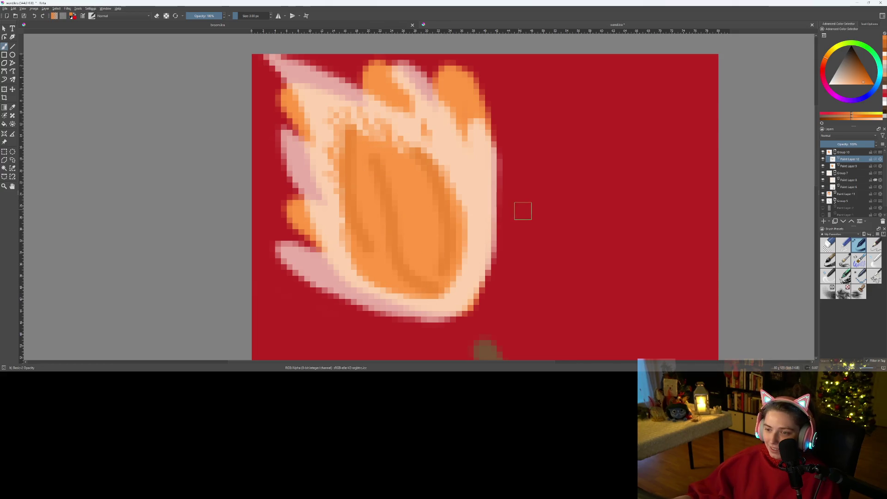
scroll(523, 211, "down", 5)
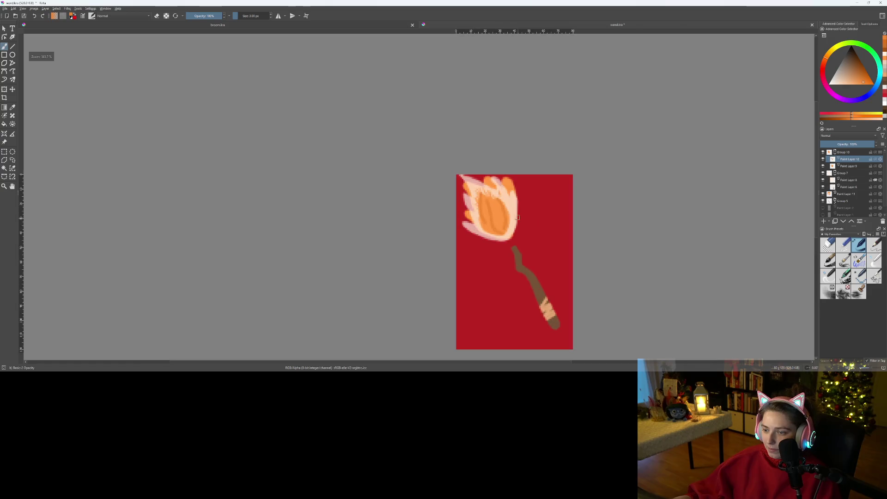
scroll(518, 217, "up", 8)
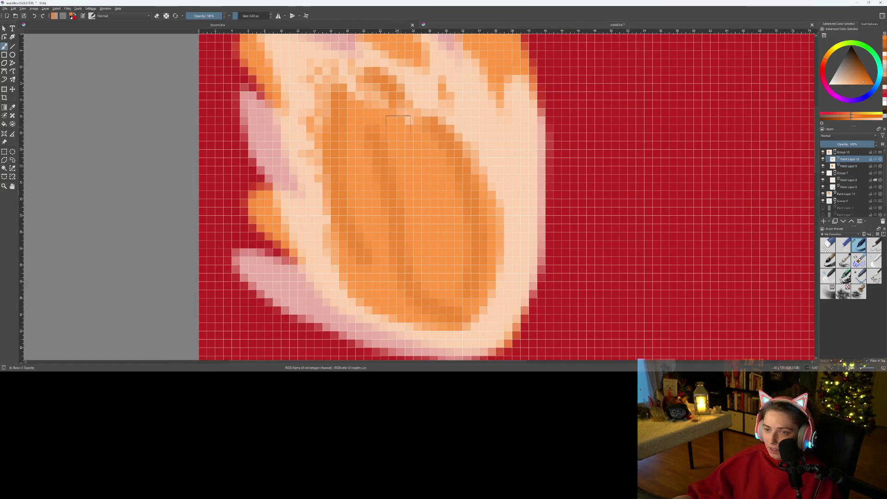
scroll(410, 192, "down", 3)
scroll(395, 234, "up", 3)
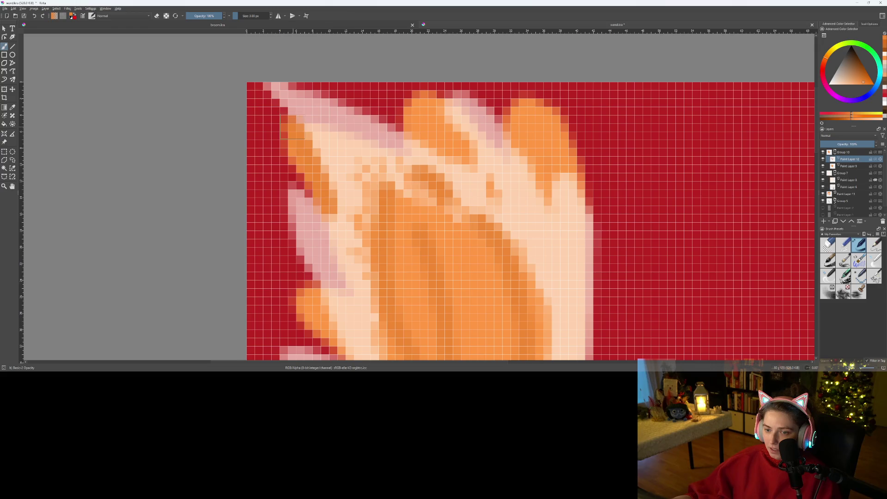
scroll(405, 257, "down", 1)
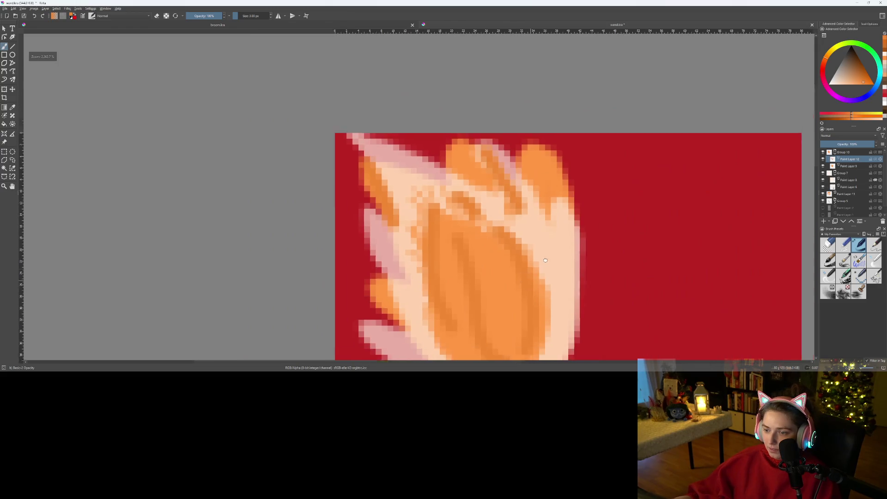
scroll(405, 256, "down", 3)
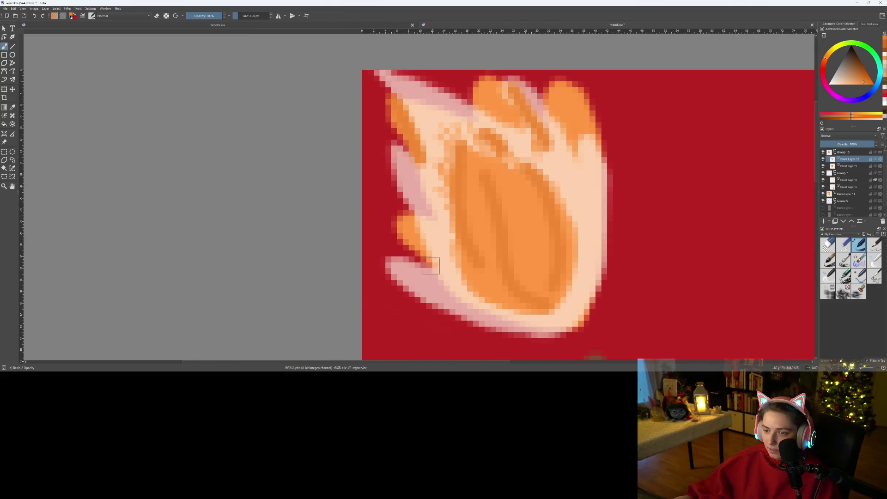
scroll(431, 240, "up", 3)
scroll(431, 240, "down", 3)
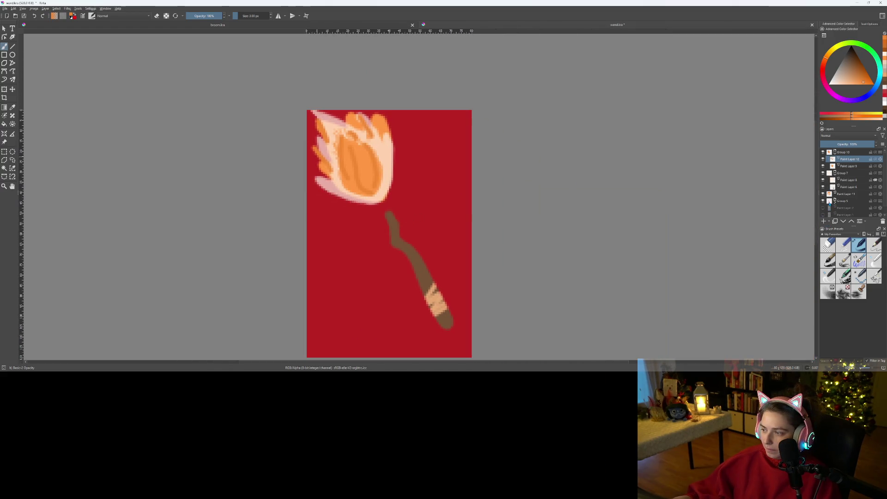
Hide and re-show the red Background layer, then drag it higher in the layer stack
scroll(830, 204, "down", 1)
left_click(823, 213)
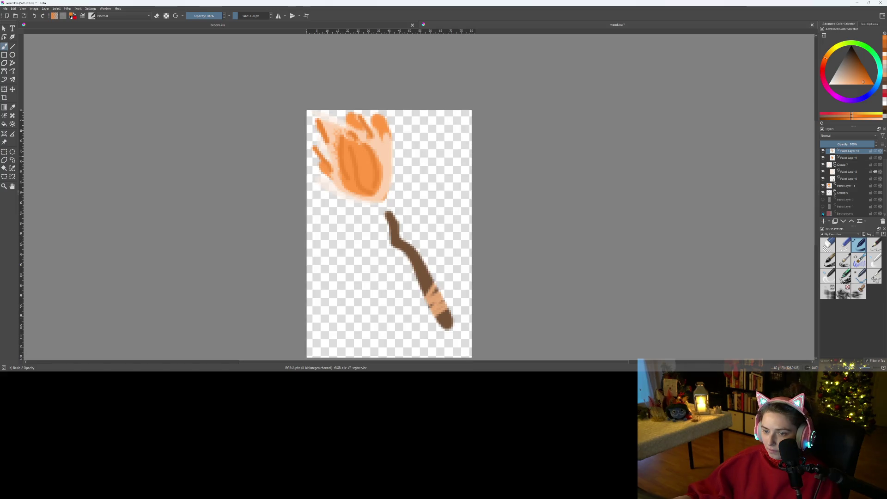
left_click(823, 213)
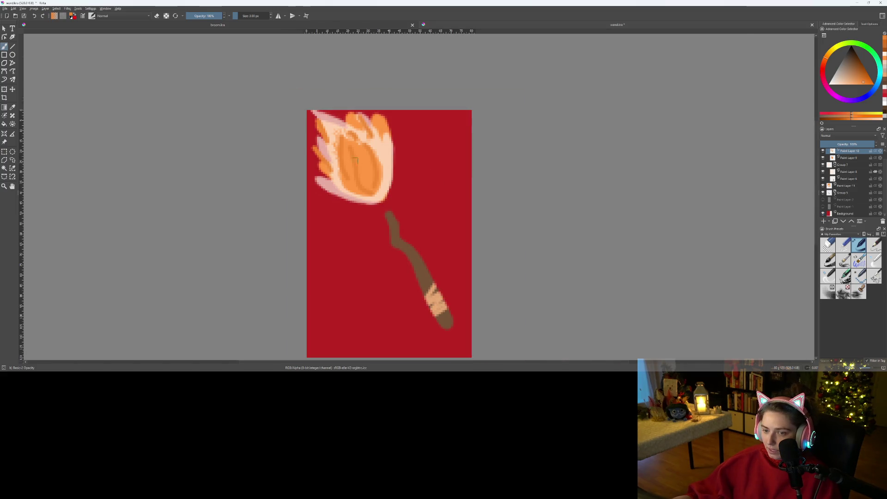
scroll(323, 166, "up", 3)
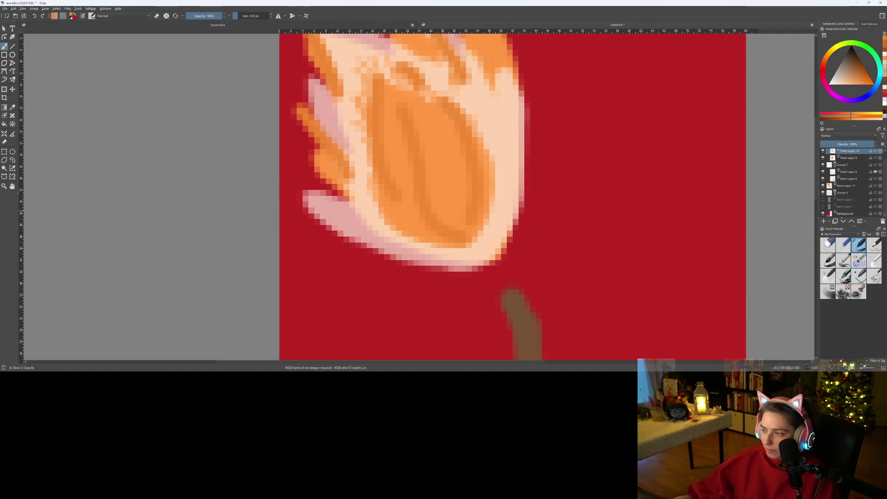
mouse_move(844, 215)
left_mouse_down()
mouse_move(867, 177)
mouse_move(875, 183)
left_mouse_up()
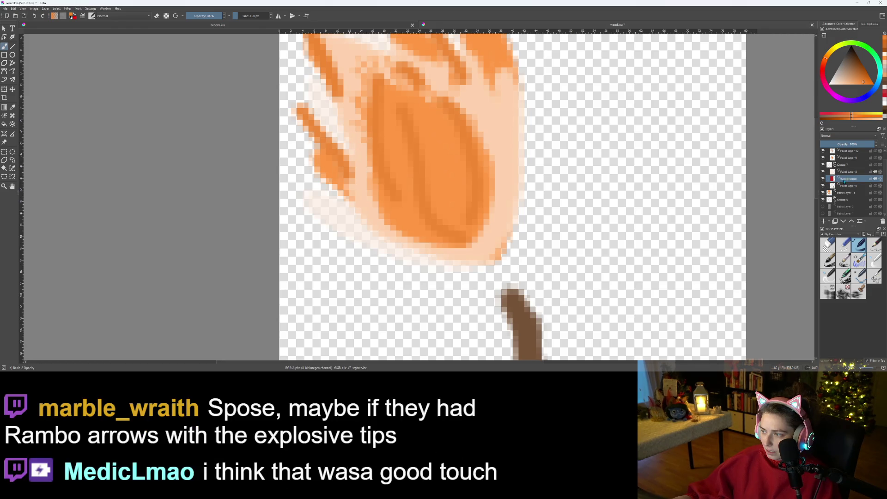
Fade Paint Layer 8, the peach flame, to about 41% opacity
mouse_move(840, 190)
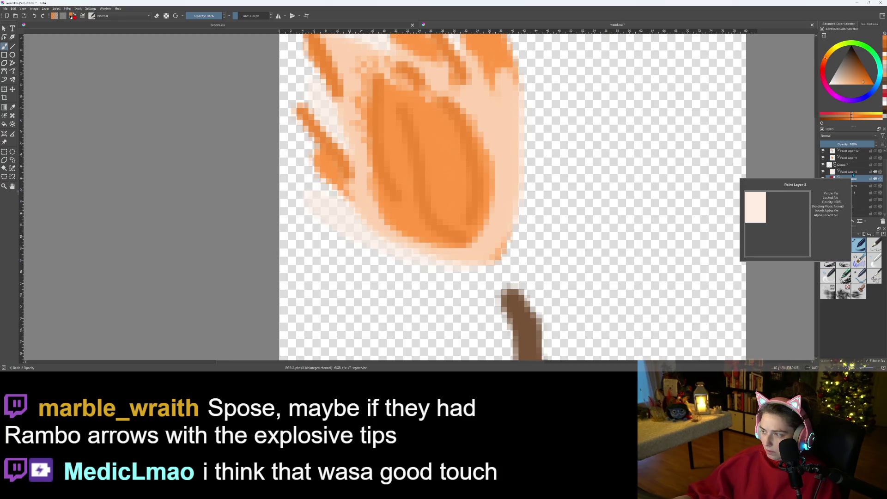
left_click(853, 173)
left_click(849, 144)
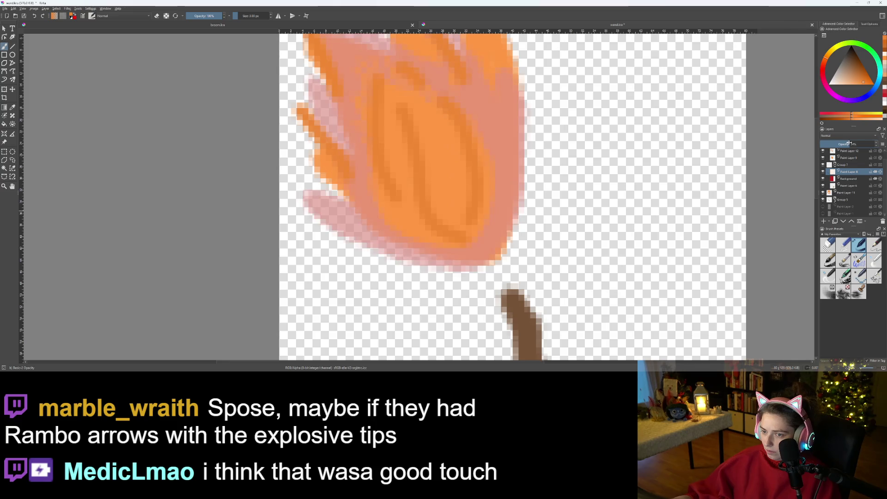
left_click_drag(846, 143, 854, 144)
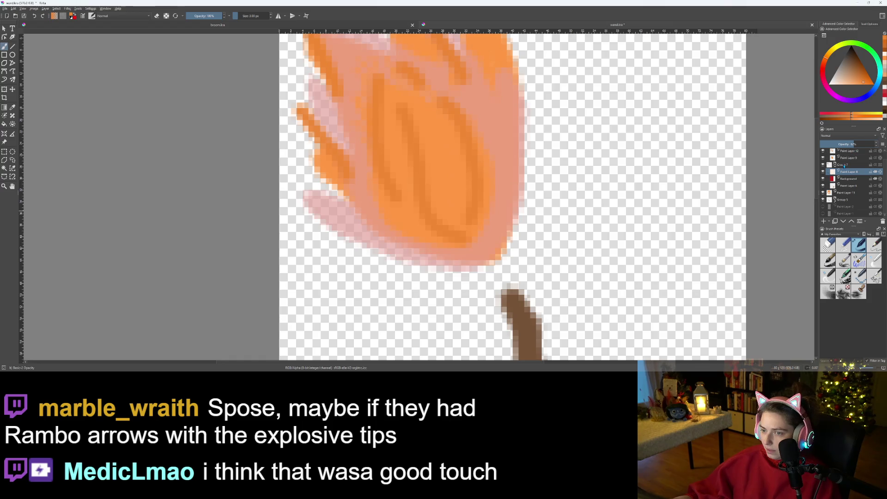
Drag the Background layer further down the layer stack
left_click_drag(847, 180, 859, 188)
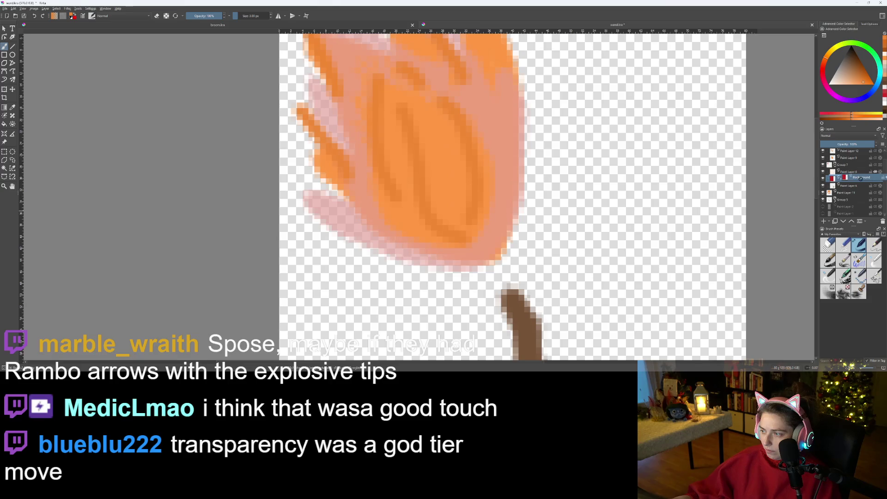
scroll(578, 234, "down", 3)
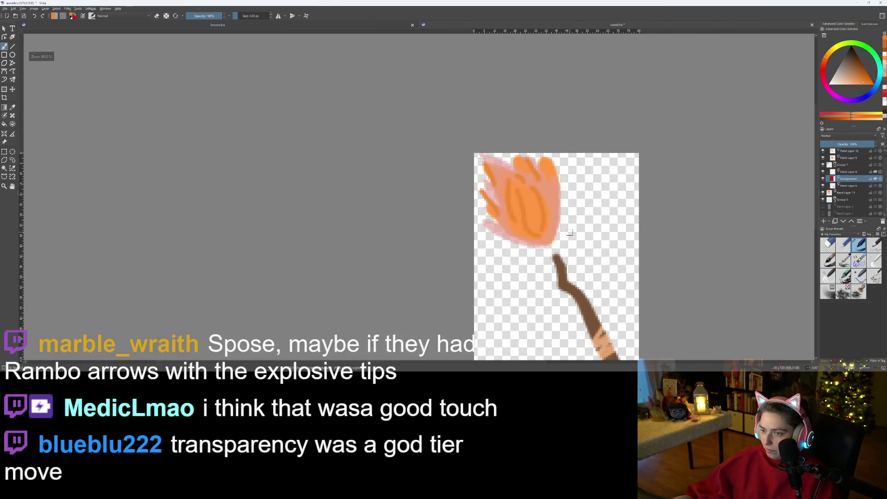
scroll(572, 232, "up", 2)
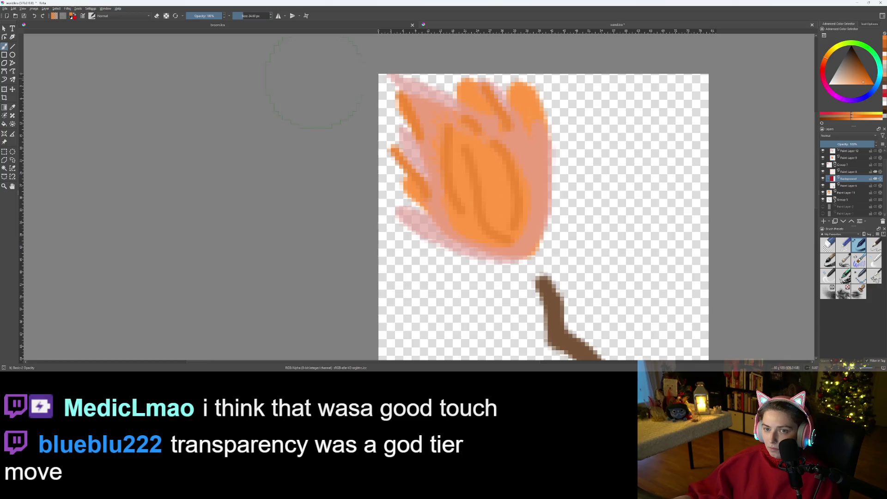
Erase to soften the flame's right side and shrink the brush to about 16.60 px
key("e")
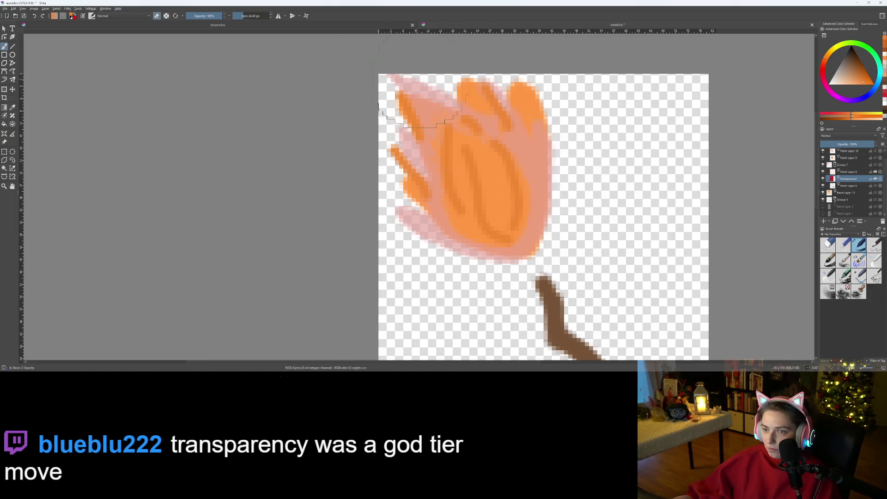
left_click(436, 93)
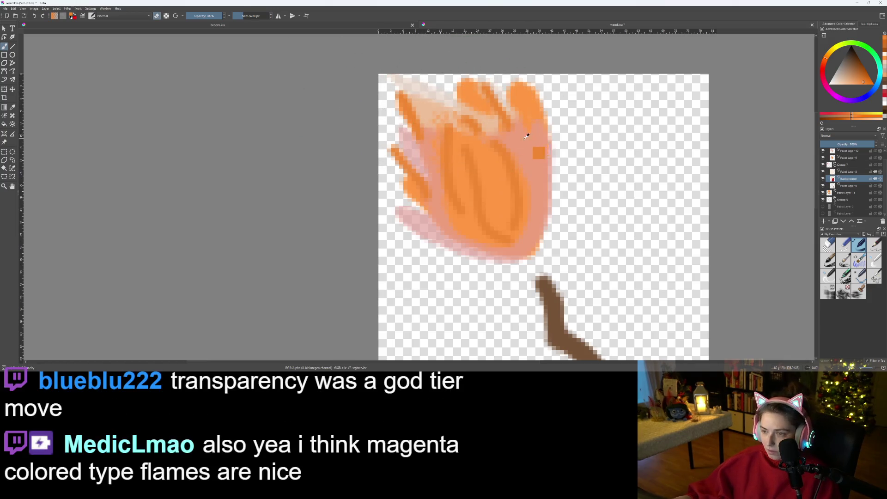
key("ctrl+z")
left_click(509, 180)
mouse_move(509, 180)
left_mouse_down()
mouse_move(527, 217)
mouse_move(569, 204)
mouse_move(546, 125)
mouse_move(511, 108)
mouse_move(564, 198)
mouse_move(460, 99)
mouse_move(439, 97)
mouse_move(481, 97)
mouse_move(485, 171)
mouse_move(426, 153)
mouse_move(407, 106)
left_mouse_up()
mouse_move(538, 196)
left_mouse_down()
mouse_move(403, 120)
mouse_move(402, 190)
mouse_move(481, 237)
left_mouse_up()
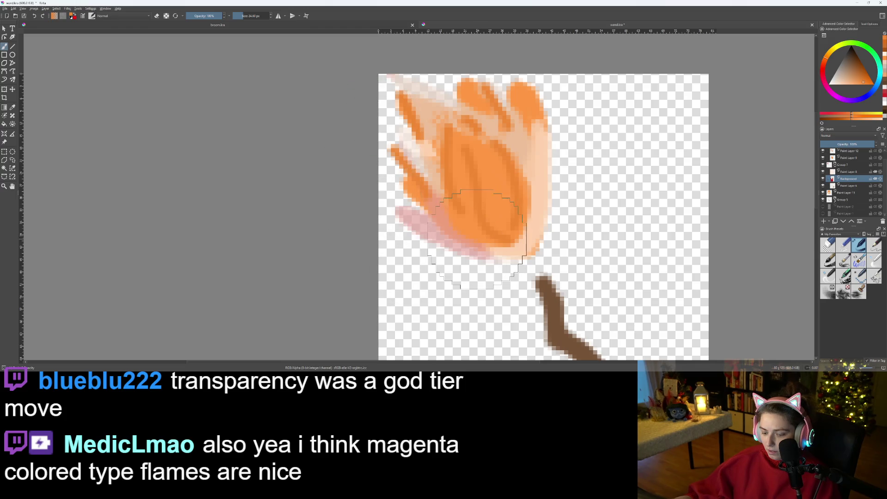
key("ctrl+z")
left_click_drag(240, 16, 235, 16)
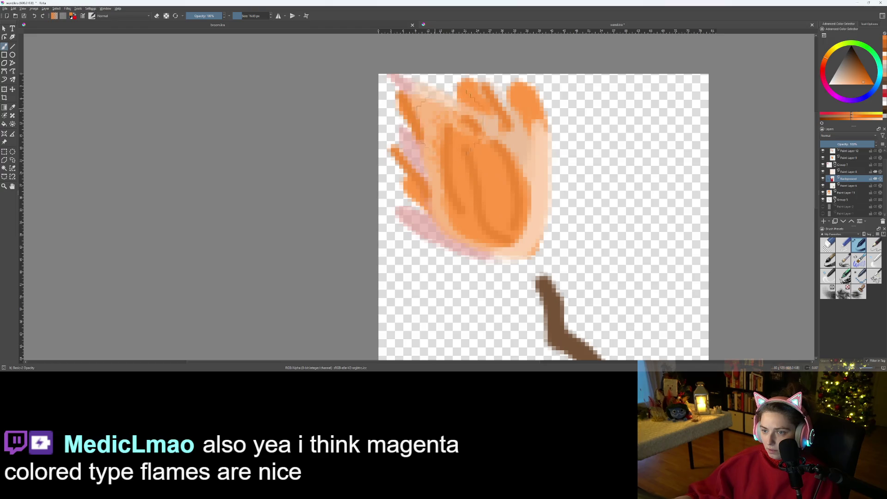
key("e")
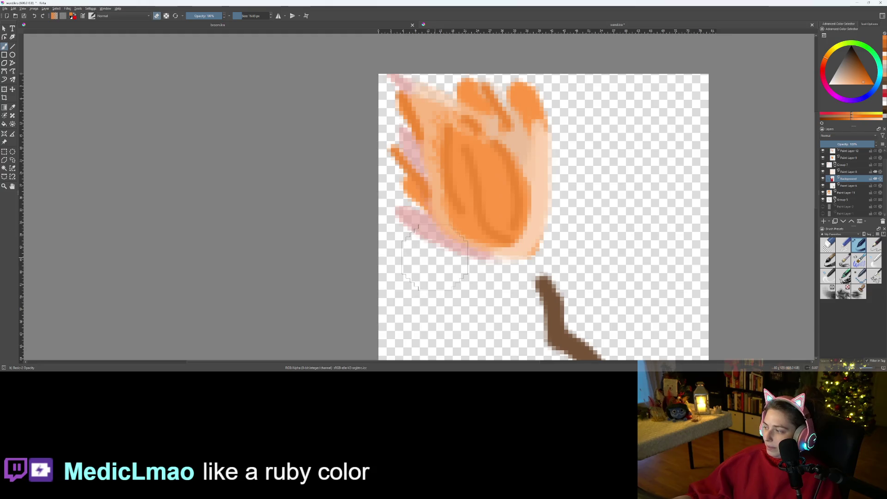
Select Paint Layer 6 and sample light peach from the flame in painting mode
scroll(420, 241, "down", 2)
scroll(457, 225, "up", 2)
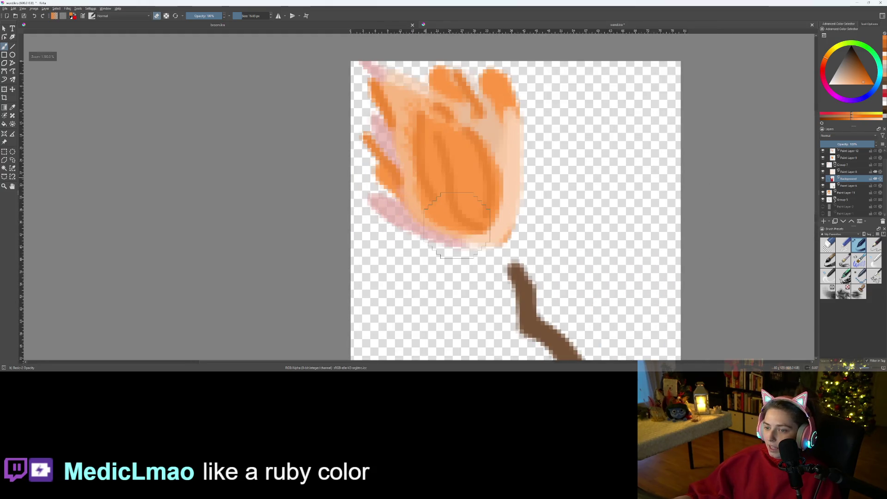
scroll(458, 225, "down", 3)
scroll(462, 200, "up", 1)
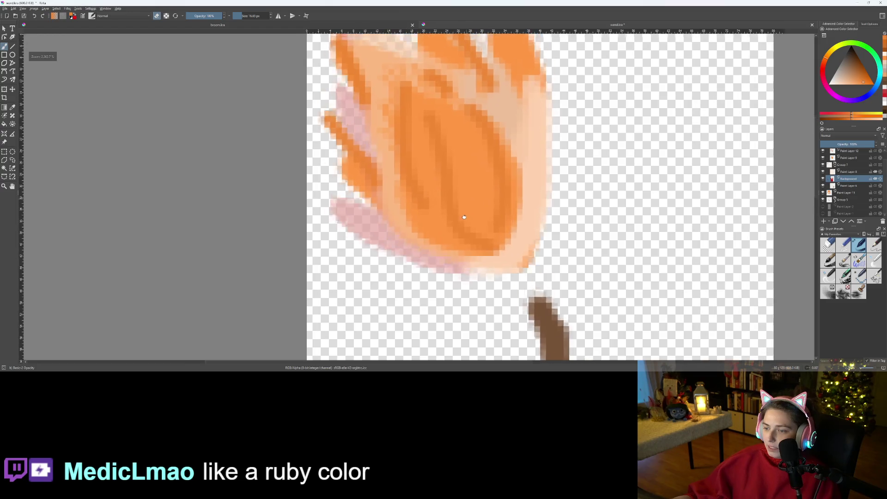
left_click(849, 187)
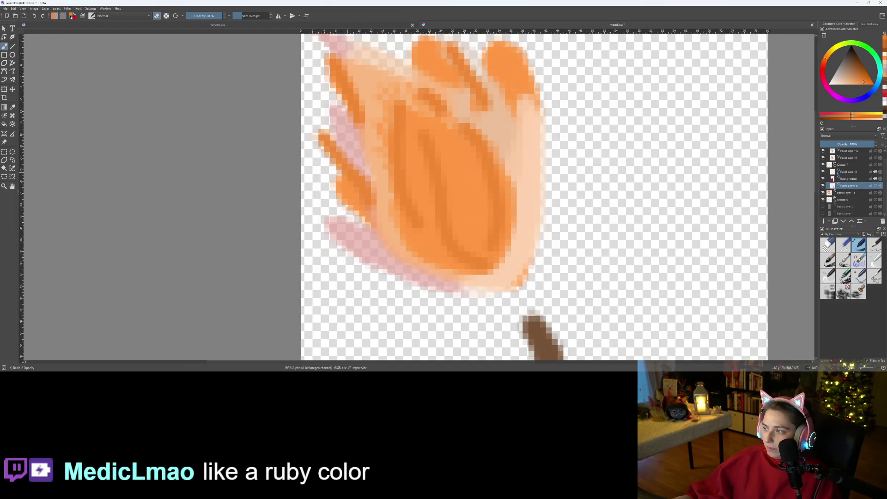
key("e")
left_click(458, 221, "ctrl")
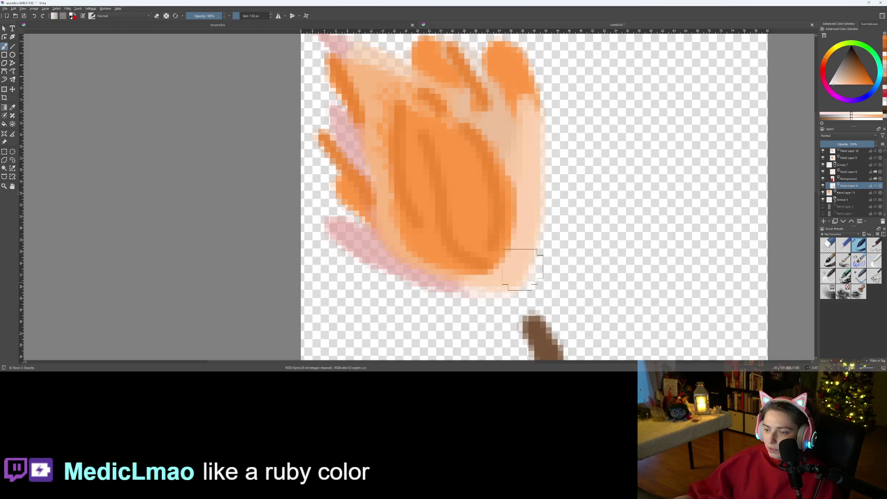
Glance at broom.kra, return to wand.kra, and resample peach on Paint Layer 6 with eraser off
left_click(326, 26)
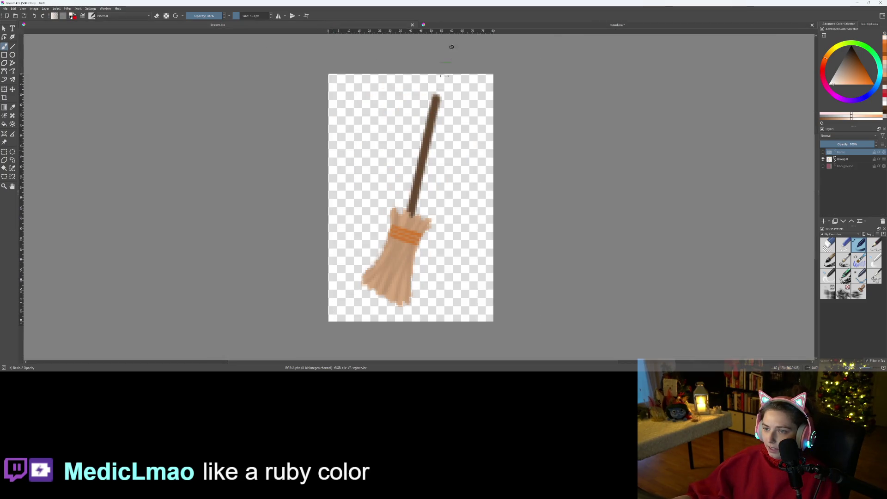
left_click(492, 26)
scroll(432, 217, "down", 4)
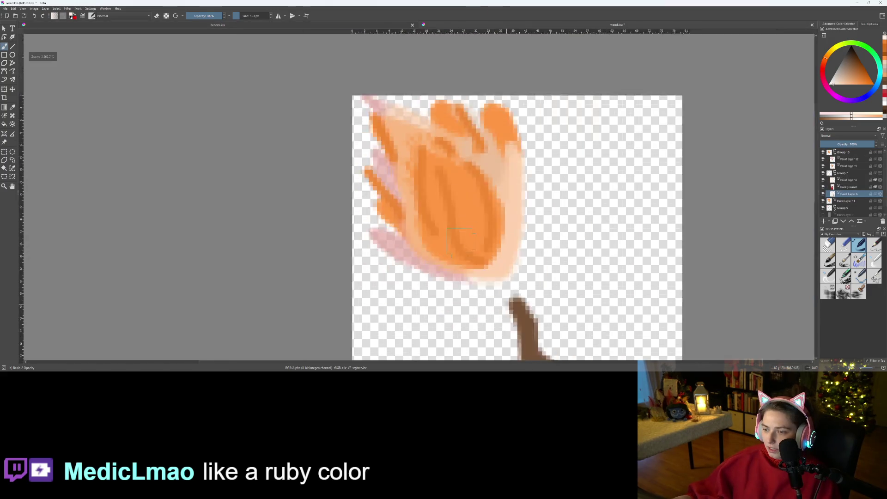
scroll(532, 303, "up", 4)
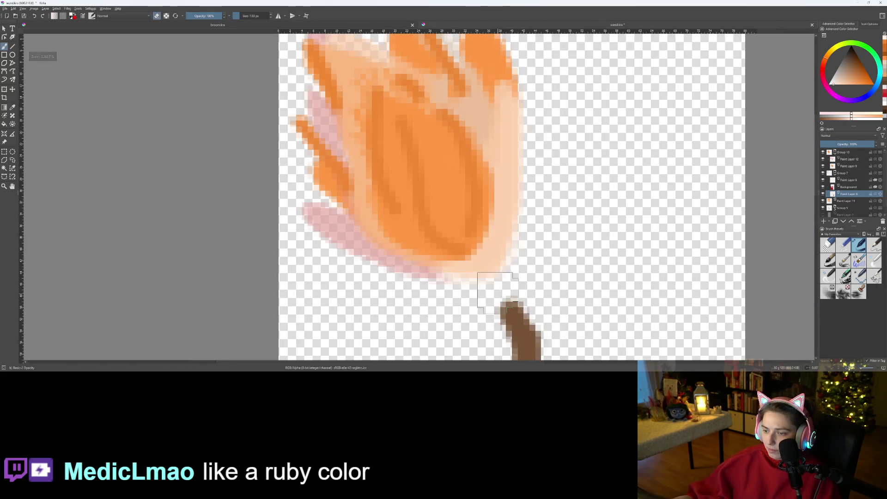
key("e")
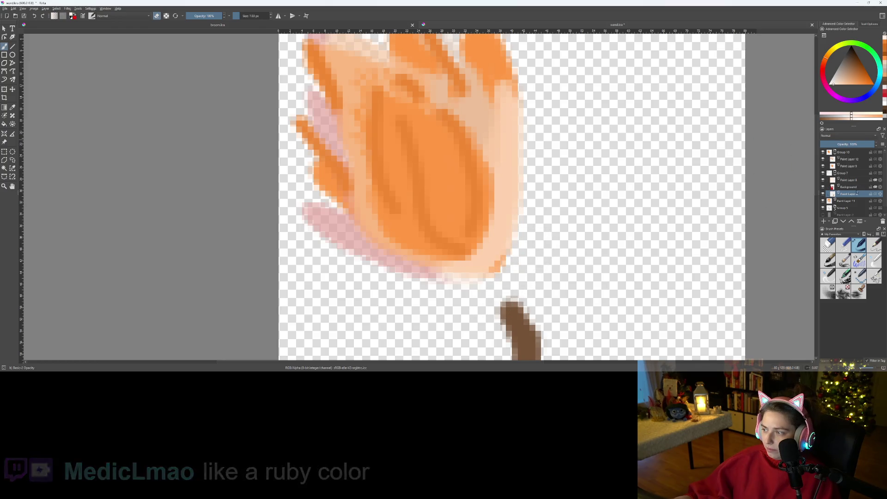
left_click(844, 201)
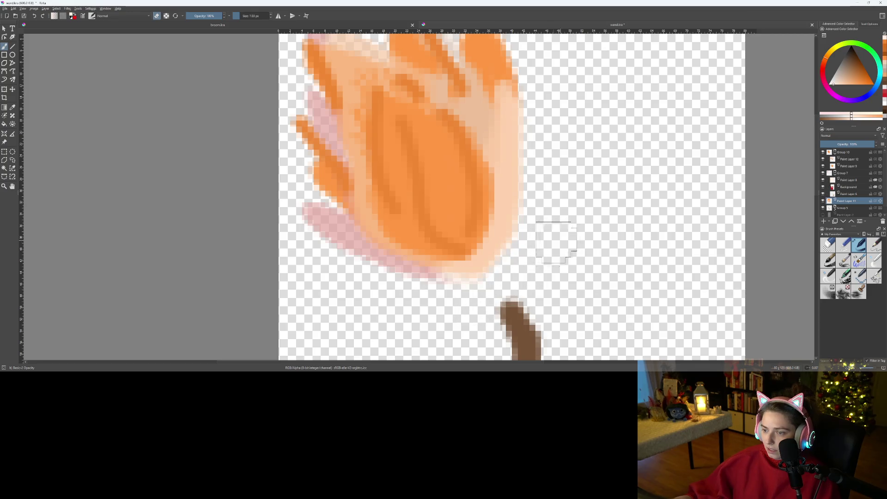
left_click(850, 194)
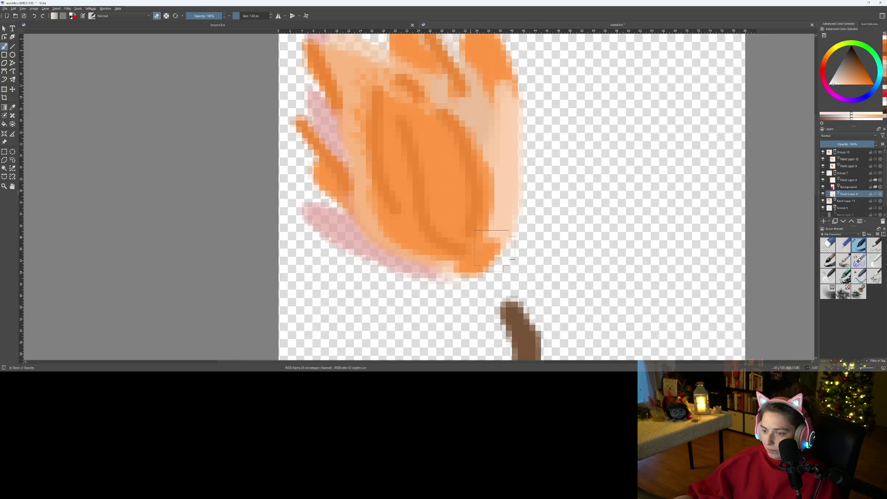
left_click(512, 196, "ctrl")
key("e")
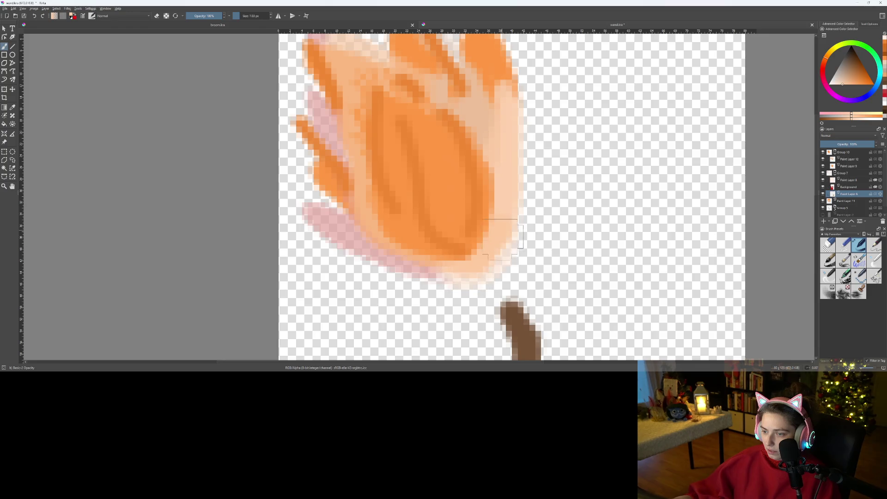
Reposition the wand lower in view and select Paint Layer 12
scroll(504, 237, "down", 2)
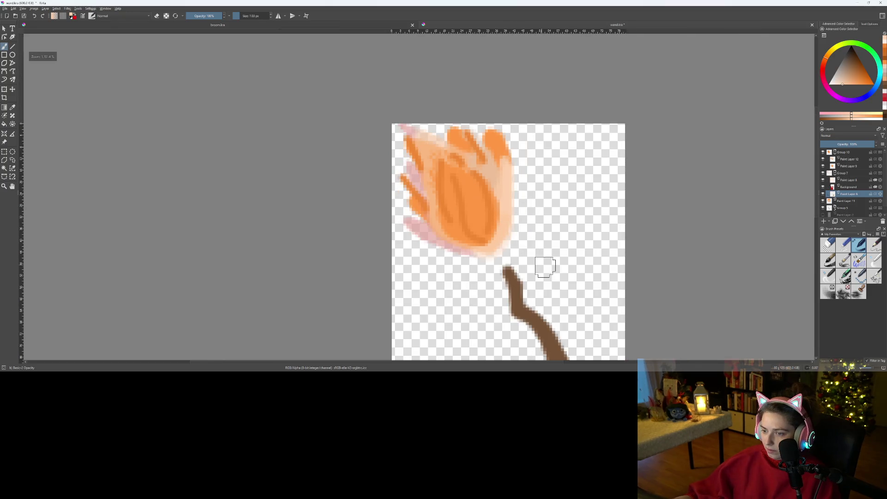
scroll(545, 267, "up", 4)
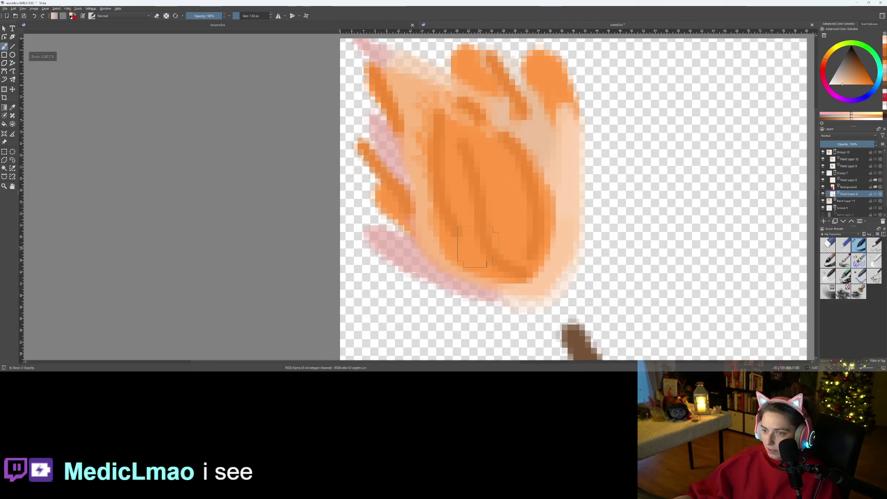
scroll(476, 246, "down", 3)
scroll(509, 259, "up", 2)
scroll(574, 277, "down", 5)
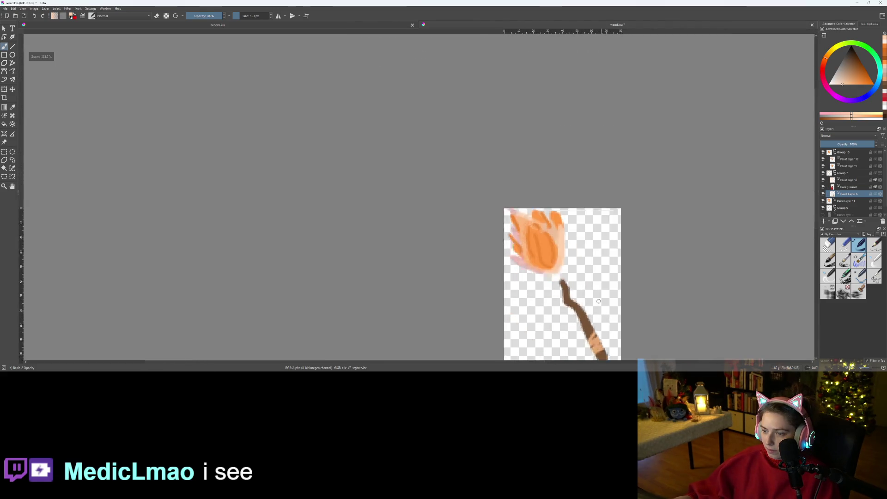
scroll(468, 202, "up", 3)
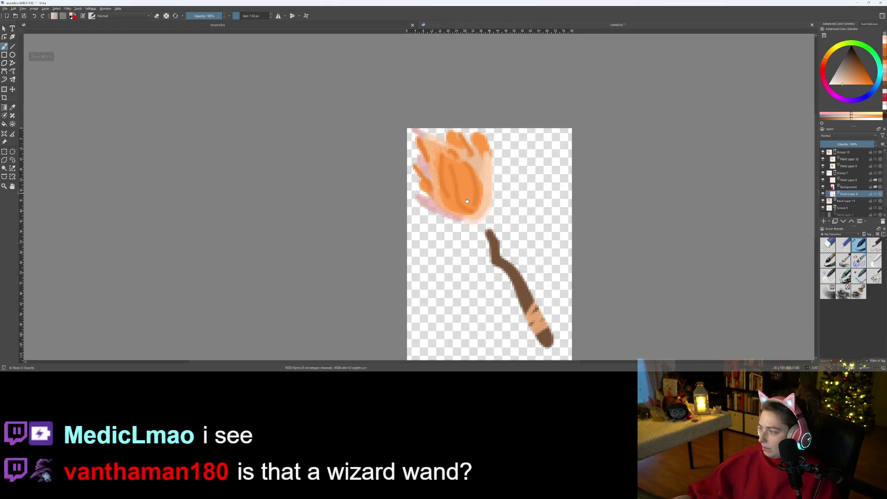
scroll(467, 202, "down", 2)
scroll(467, 202, "up", 3)
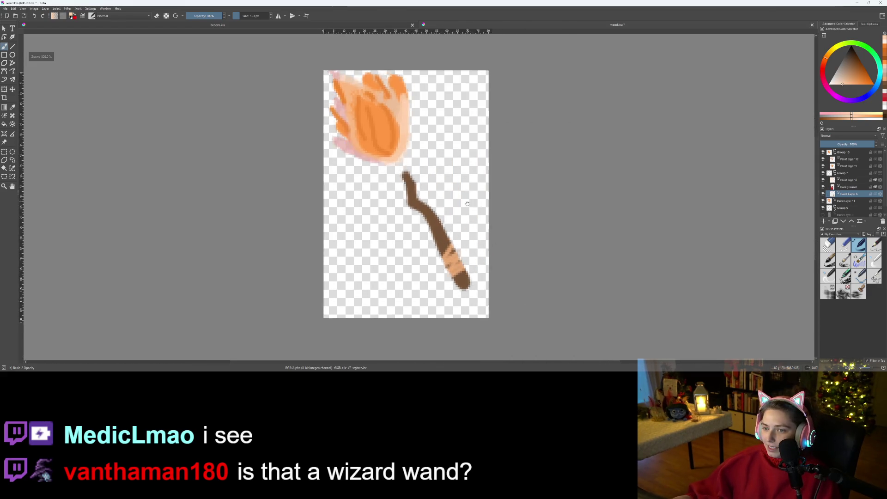
left_click_drag(467, 203, 461, 245)
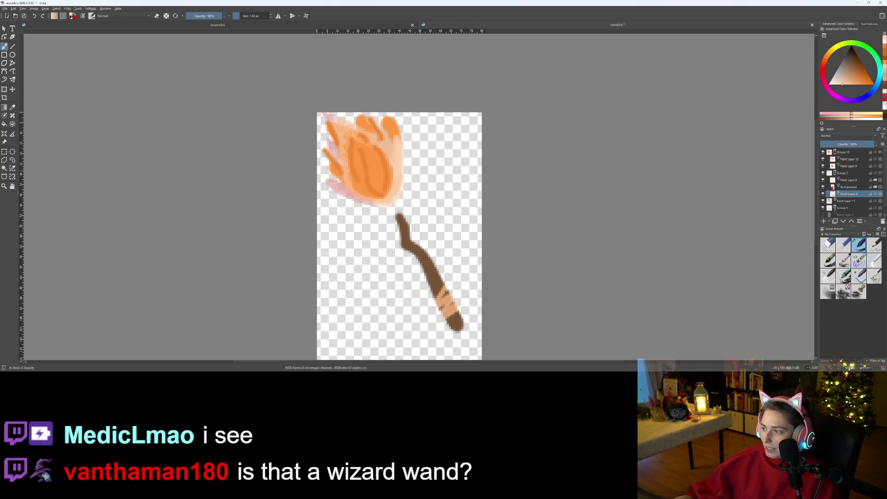
left_click(846, 160)
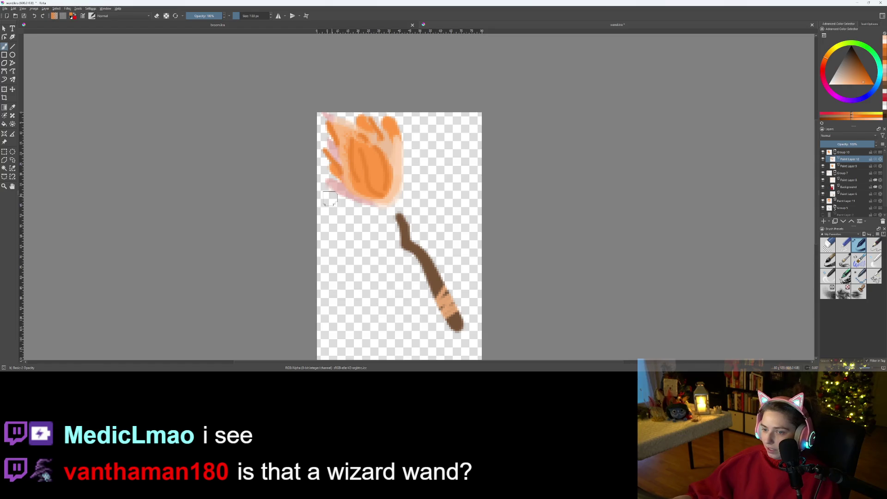
Paint a long dark-orange vertical streak up the flame's upper right after two undone tries
scroll(342, 136, "up", 5)
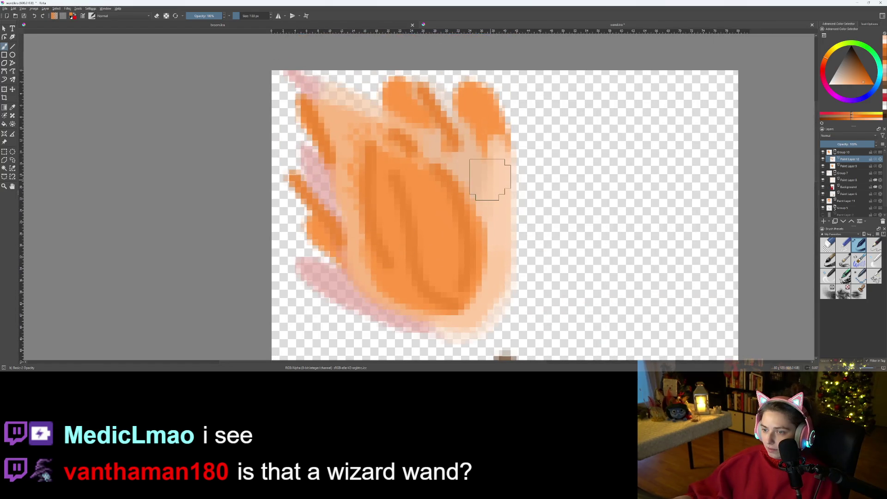
left_click_drag(491, 179, 488, 130)
key("ctrl+z")
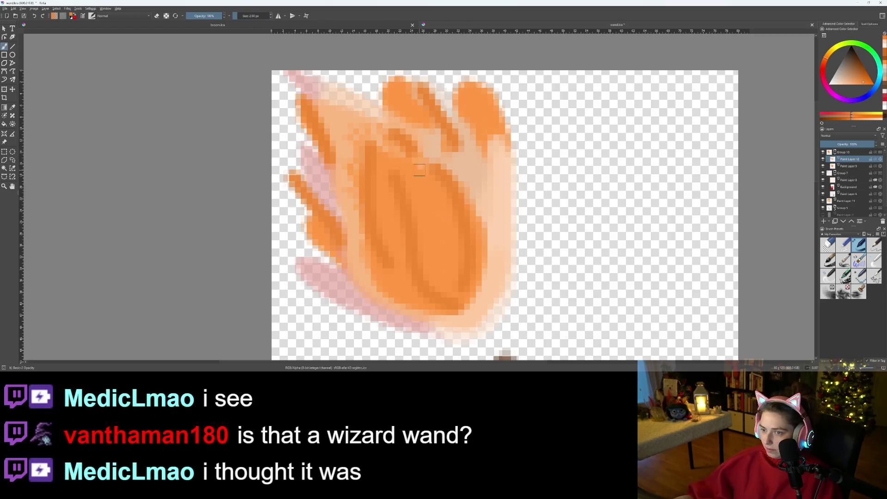
left_click_drag(485, 167, 487, 144)
key("ctrl+z")
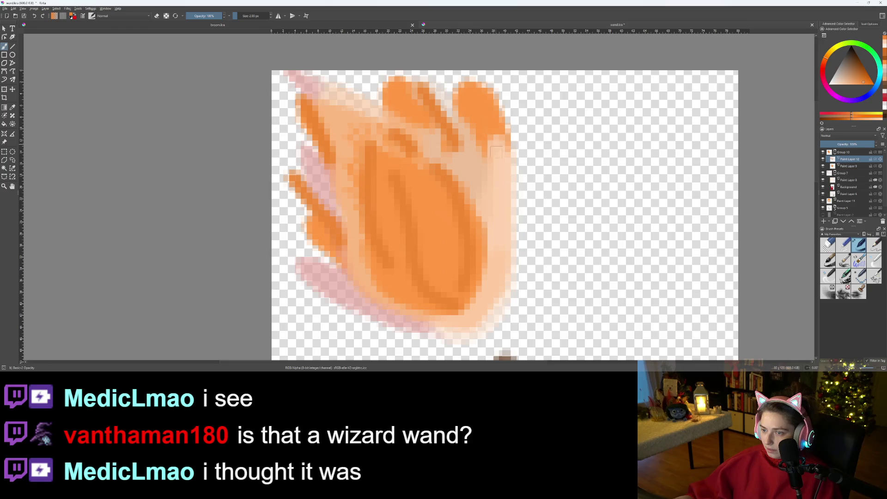
left_click_drag(495, 191, 496, 134)
scroll(519, 217, "down", 3)
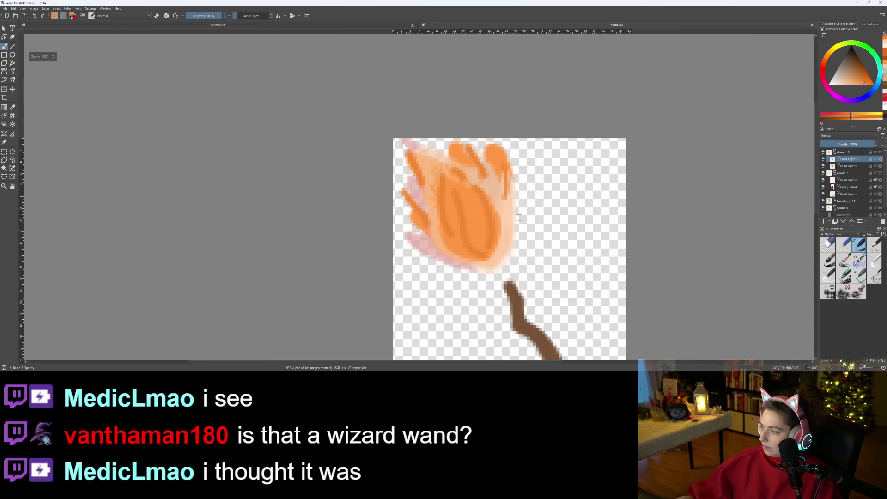
scroll(529, 283, "down", 5)
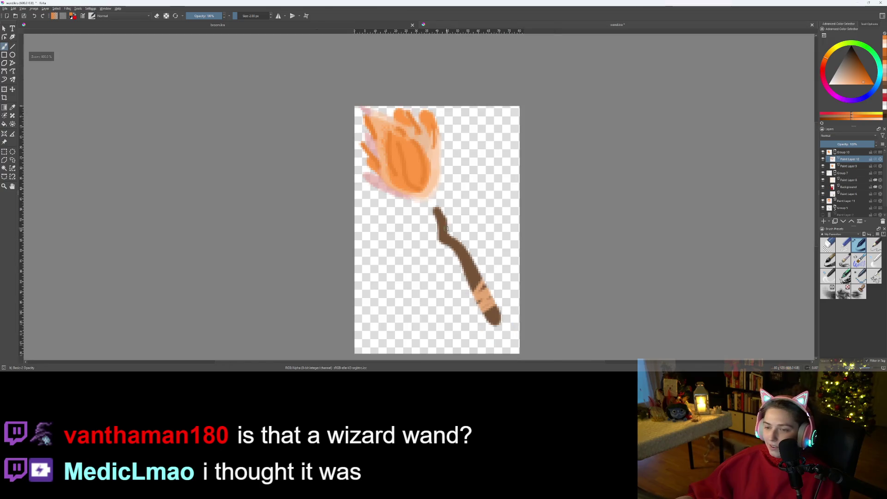
scroll(437, 220, "up", 5)
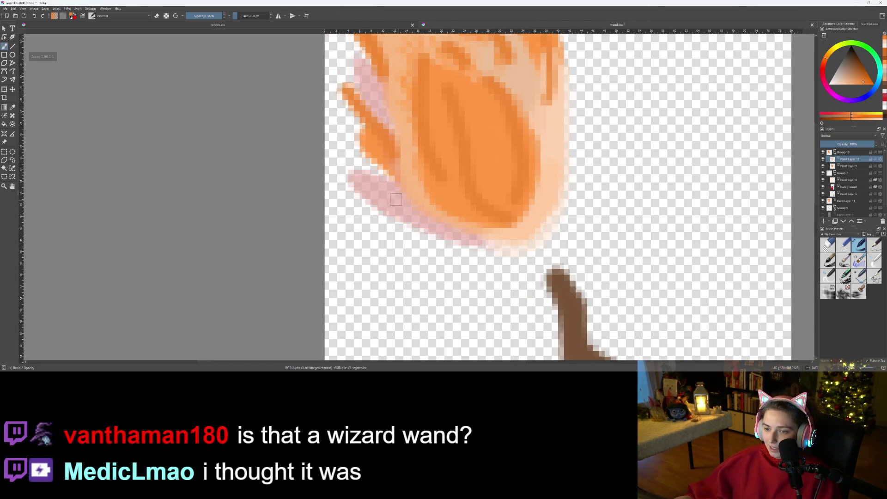
scroll(546, 267, "down", 5)
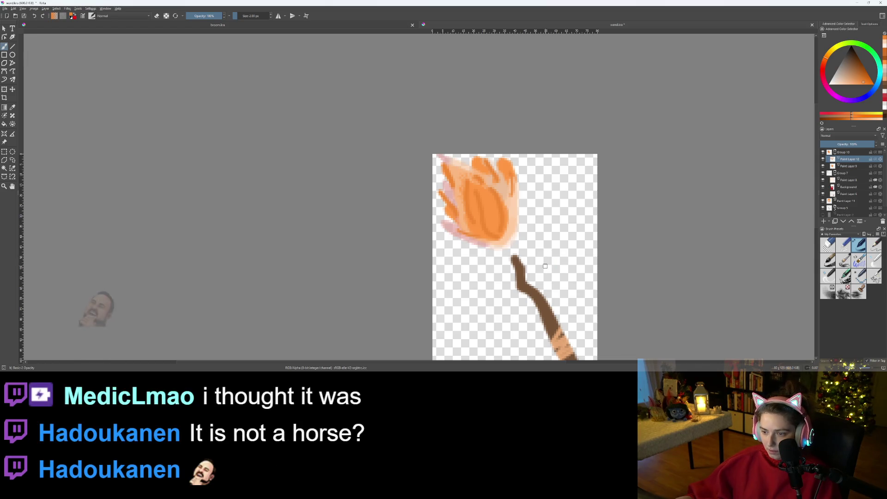
scroll(543, 269, "down", 2)
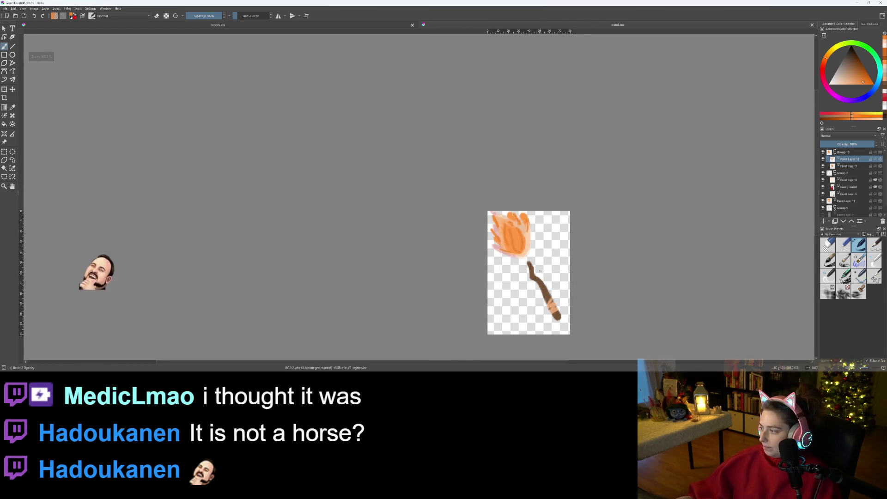
scroll(542, 269, "up", 1)
mouse_move(523, 267)
left_mouse_down()
mouse_move(503, 239)
mouse_move(475, 242)
left_mouse_up()
scroll(476, 242, "up", 1)
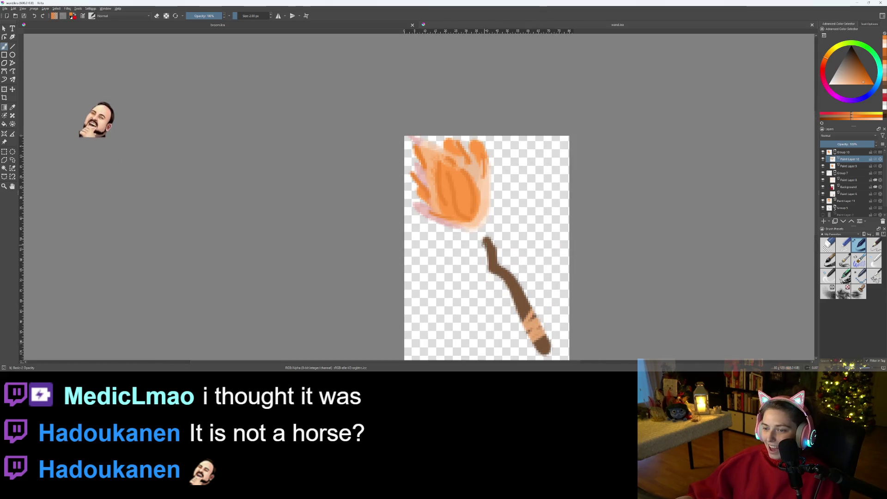
Zoom in on the flame's edge and undo its last dark stroke
scroll(516, 162, "up", 2)
scroll(544, 188, "up", 1)
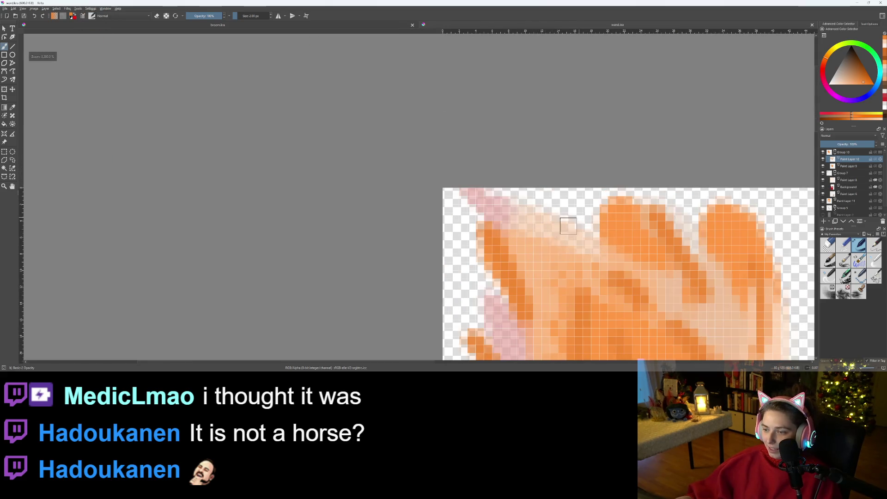
left_click_drag(556, 279, 477, 203)
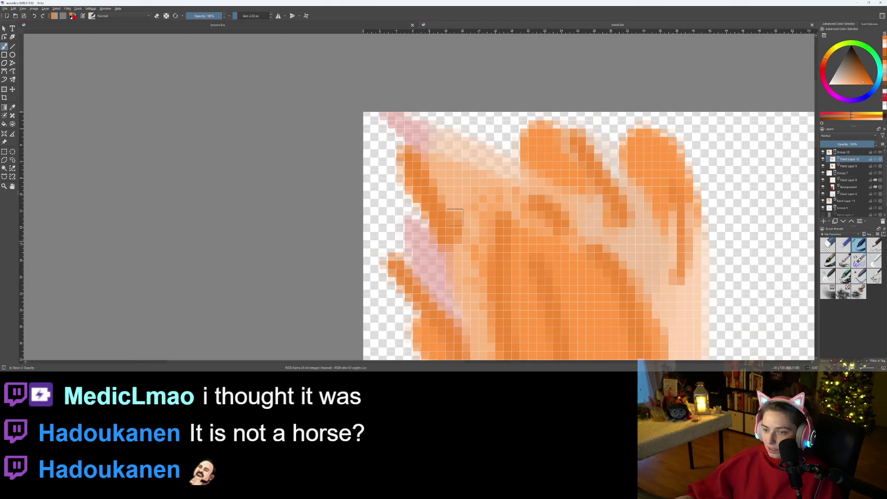
key("ctrl+z")
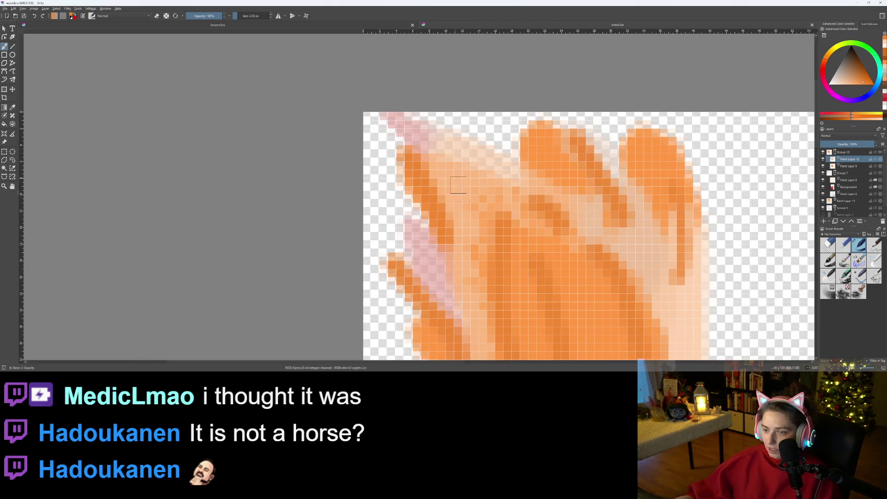
scroll(524, 308, "down", 4)
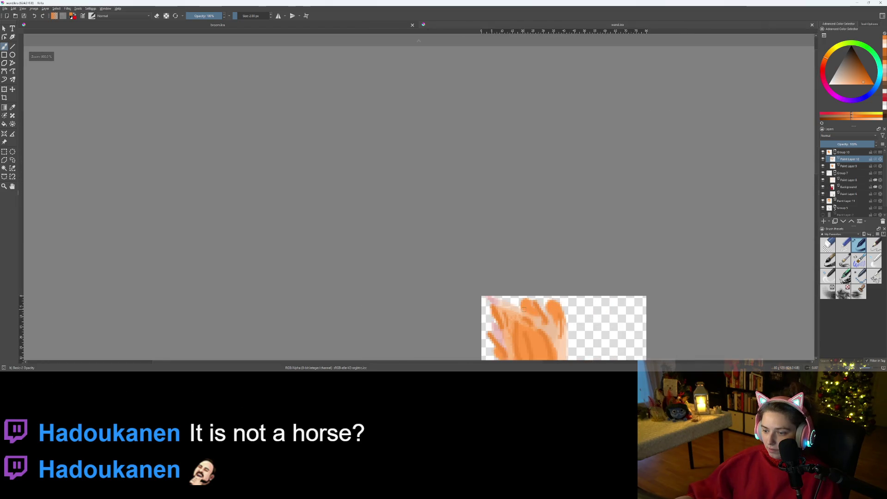
scroll(524, 309, "down", 1)
left_click_drag(524, 309, 468, 198)
scroll(487, 223, "up", 2)
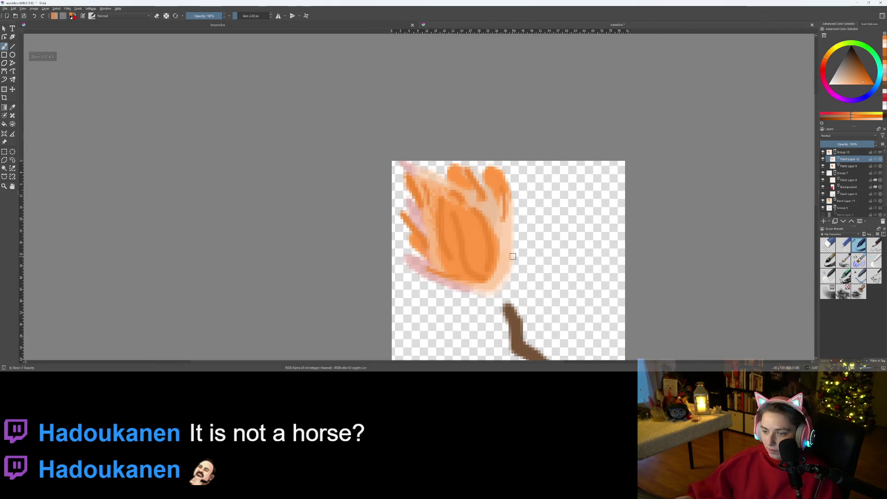
scroll(513, 256, "up", 3)
Paint a light stroke along the flame's right edge and save the wand drawing
left_click_drag(497, 257, 479, 162)
scroll(524, 277, "down", 3)
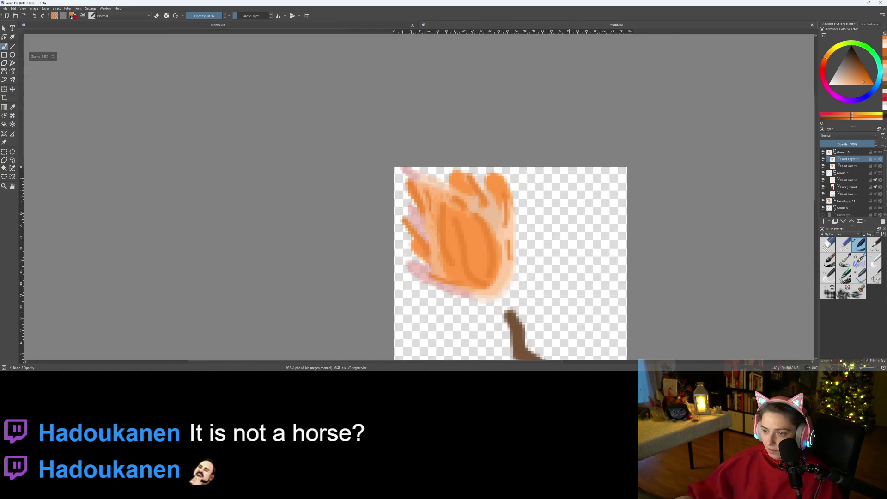
scroll(523, 277, "down", 3)
scroll(500, 235, "up", 2)
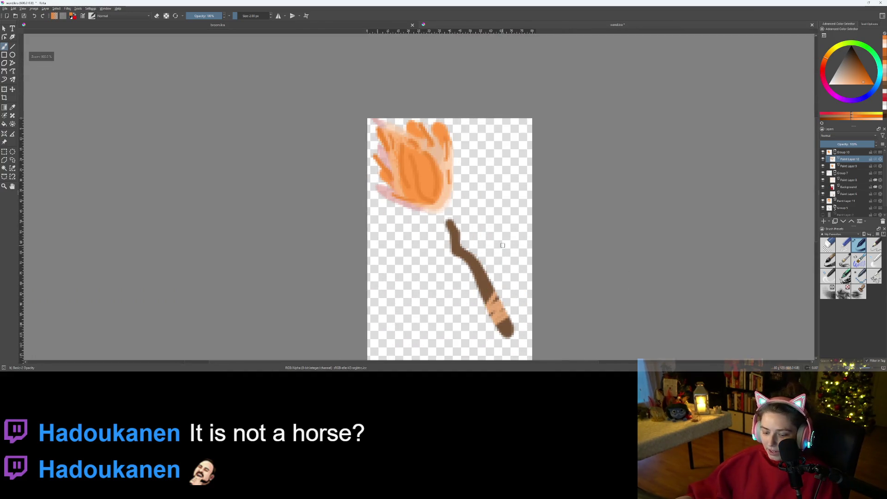
key("ctrl+s")
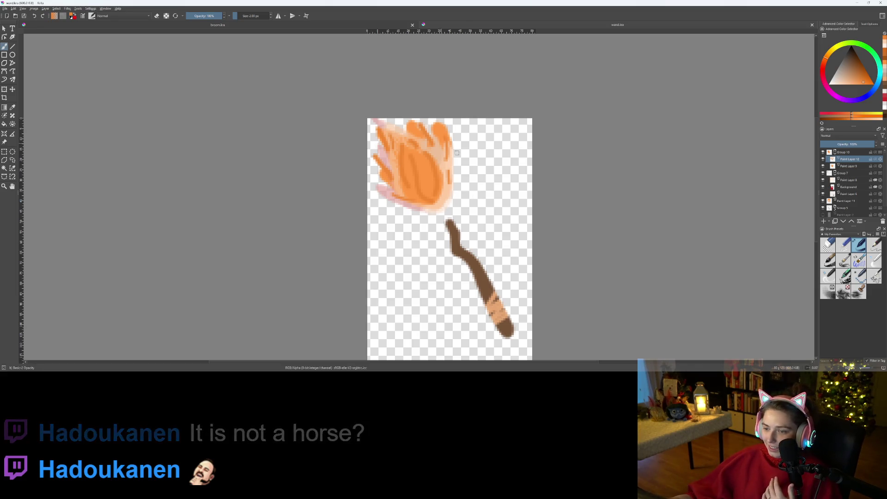
scroll(870, 210, "down", 1)
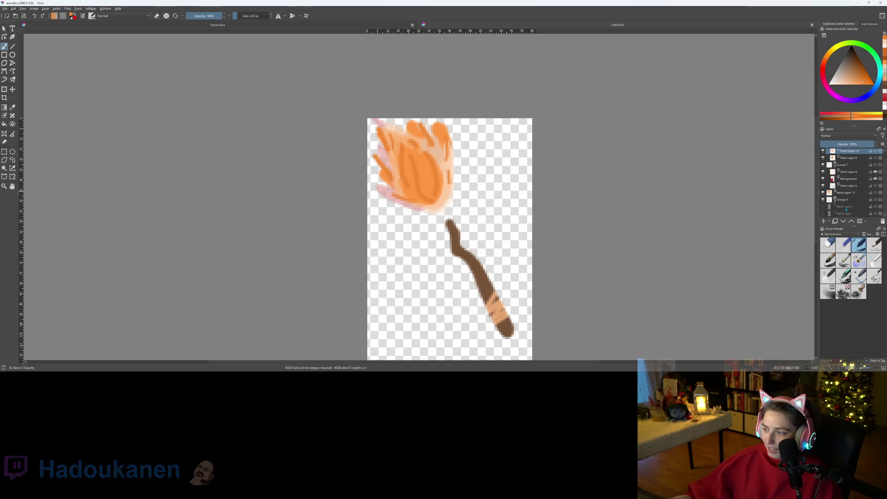
Make the bottom layer active and bucket-fill the empty background purple
left_click(826, 214)
left_click(826, 215)
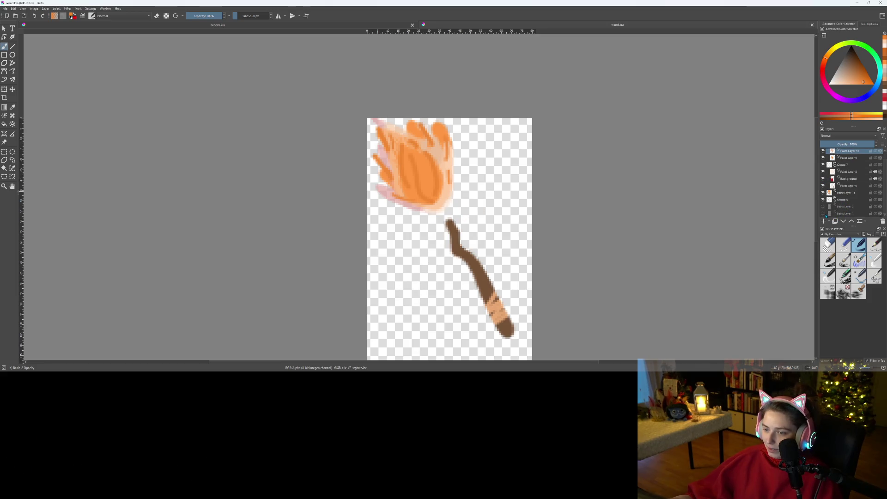
left_click(845, 213)
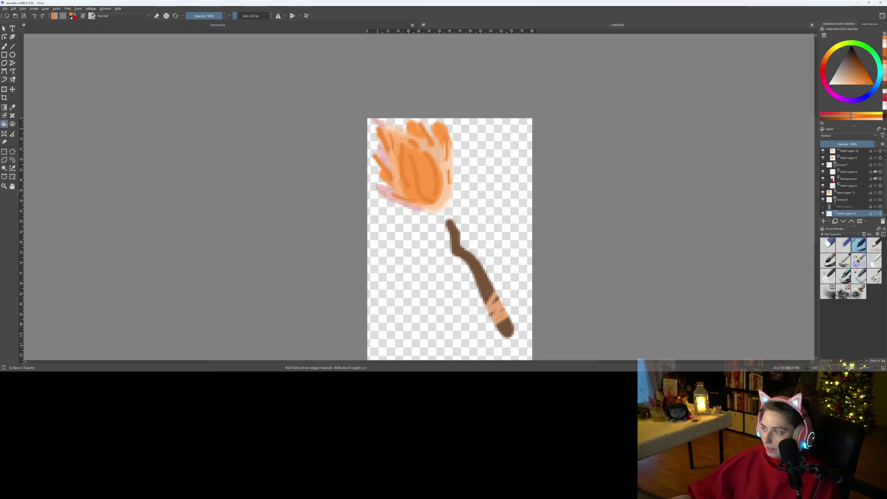
left_click(845, 99)
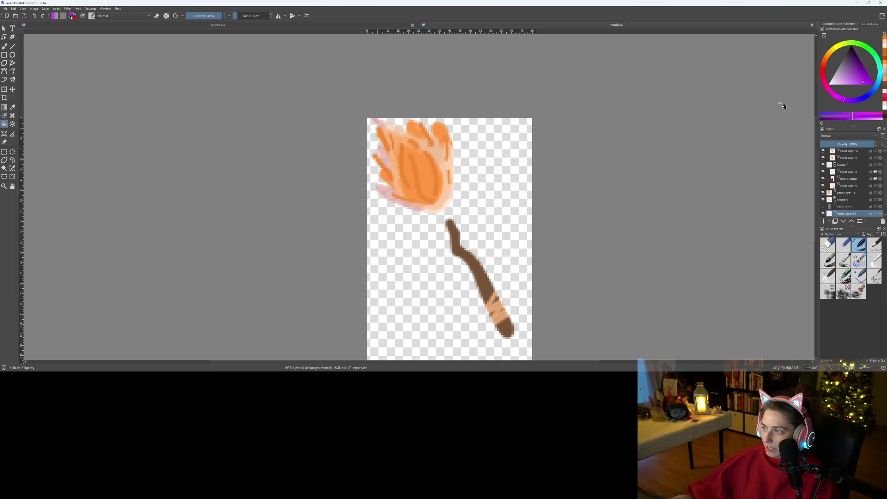
left_click(484, 215)
Refill the bottom backdrop layer with white instead of purple
scroll(495, 210, "down", 3)
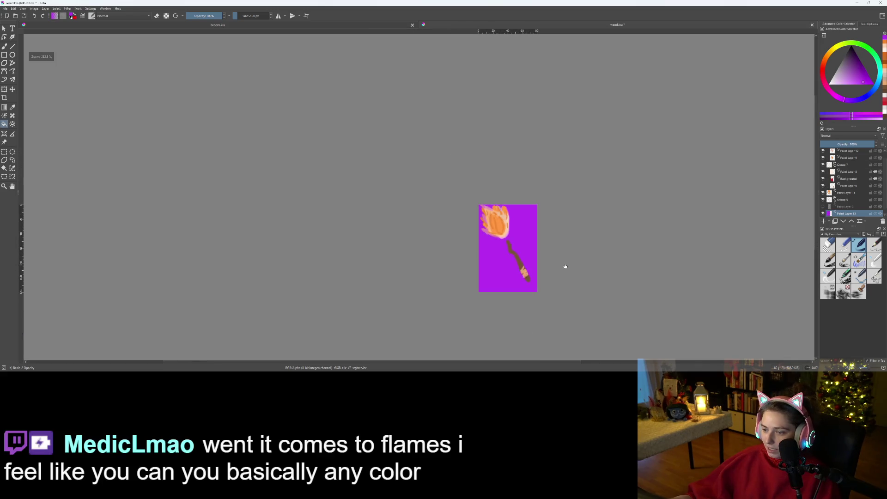
scroll(564, 266, "up", 1)
scroll(577, 234, "up", 2)
scroll(529, 204, "up", 1)
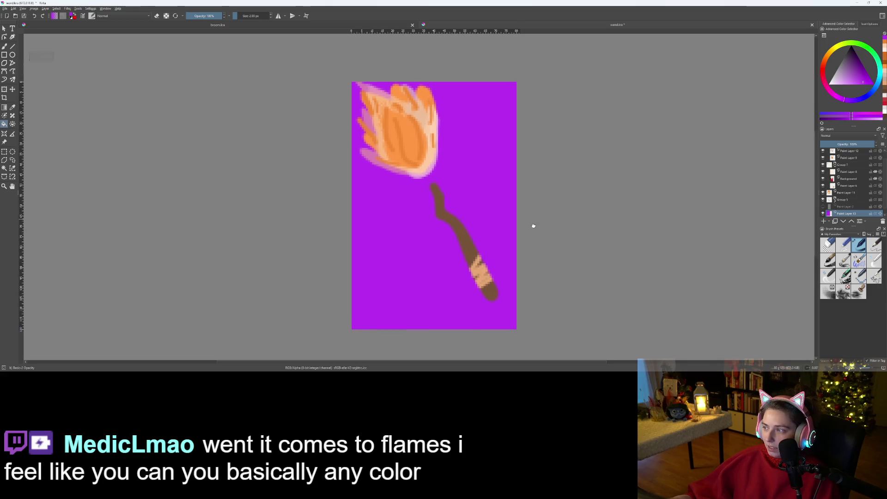
left_click(832, 83)
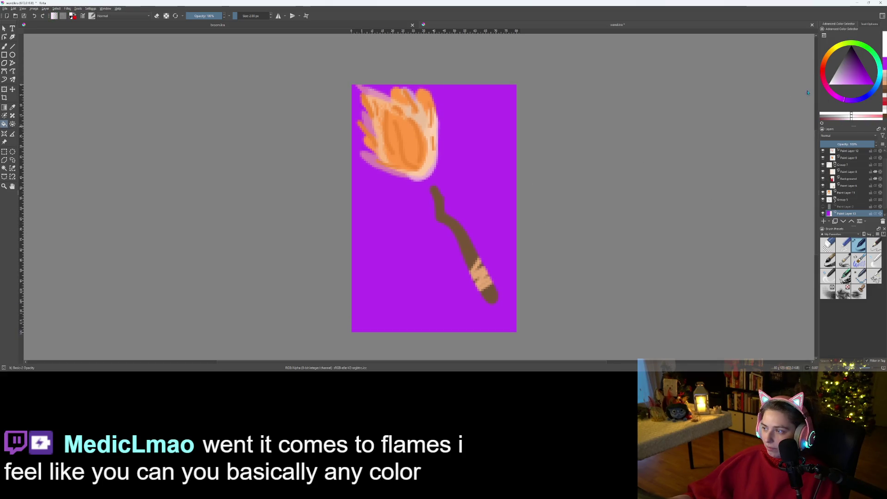
left_click(479, 173)
Hide the white backdrop layer so the torch sits on transparency
scroll(515, 207, "down", 3)
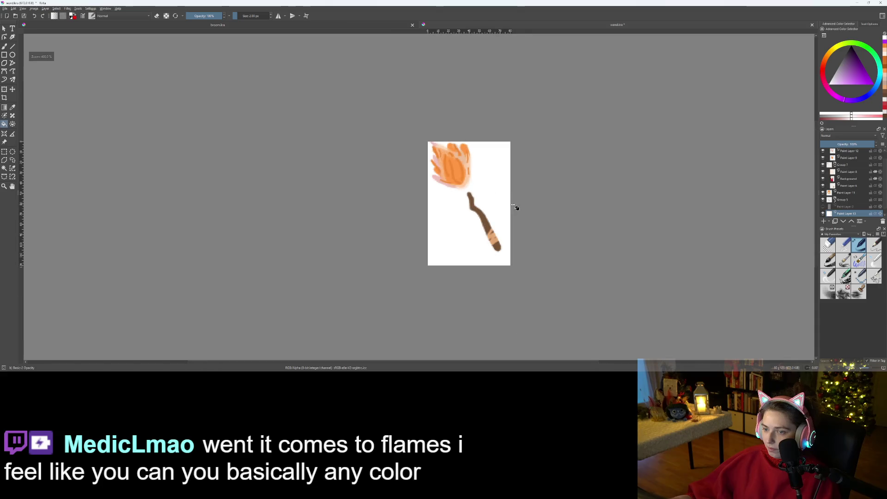
scroll(536, 231, "up", 2)
scroll(592, 256, "down", 2)
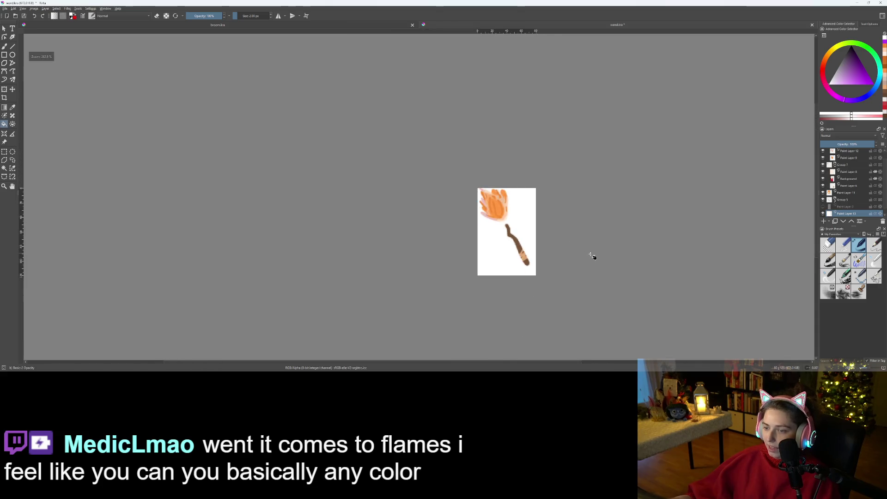
scroll(602, 250, "up", 3)
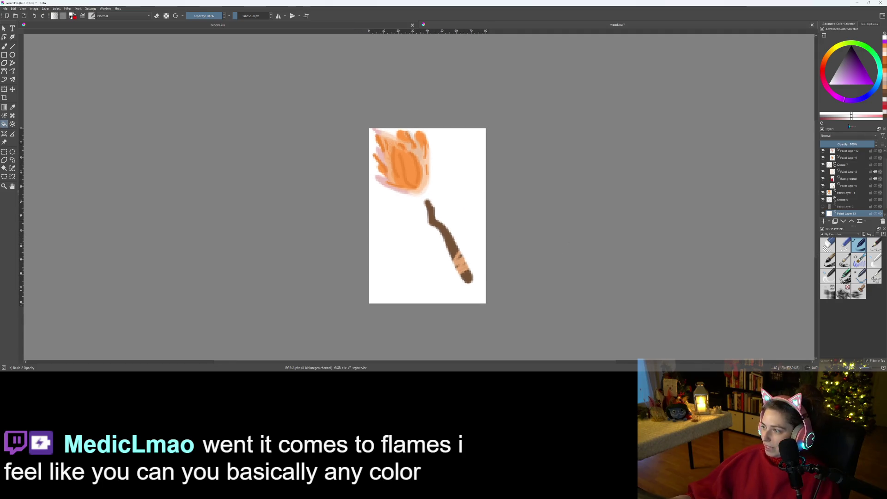
left_click(823, 214)
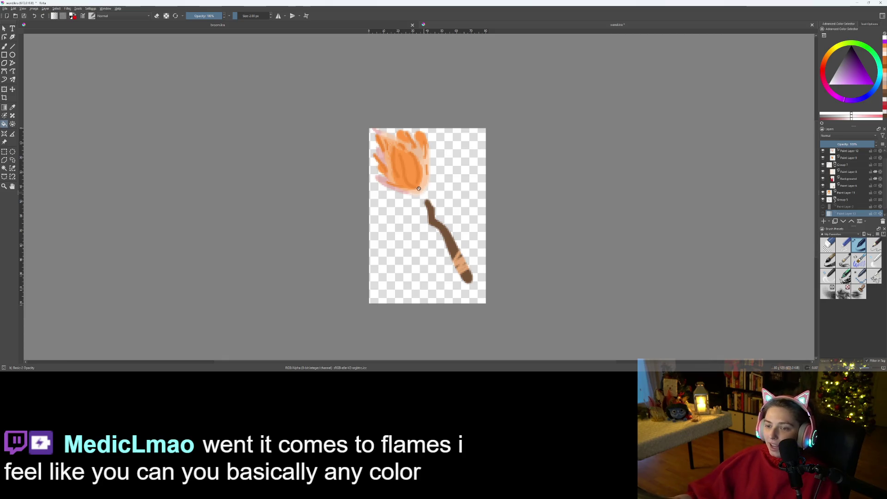
scroll(359, 181, "up", 5)
scroll(360, 180, "down", 3)
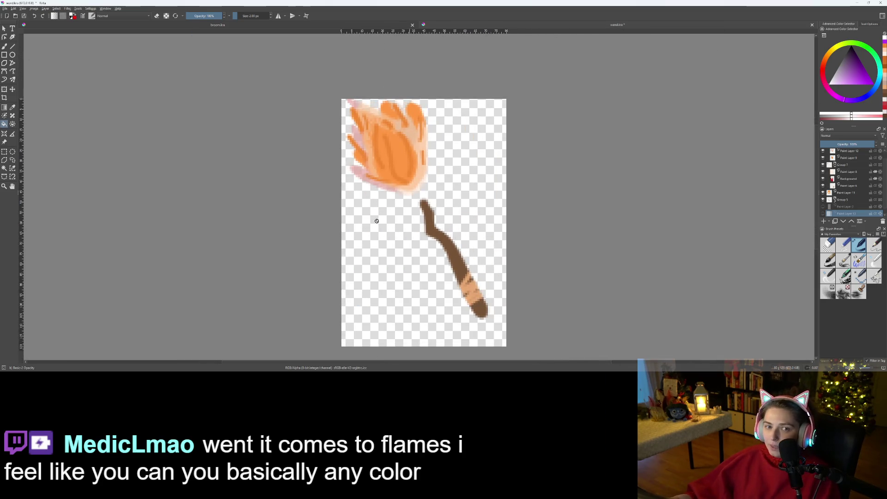
Export the drawing as wand.png with default PNG options, then minimize Krita
left_click(5, 8)
left_click(23, 58)
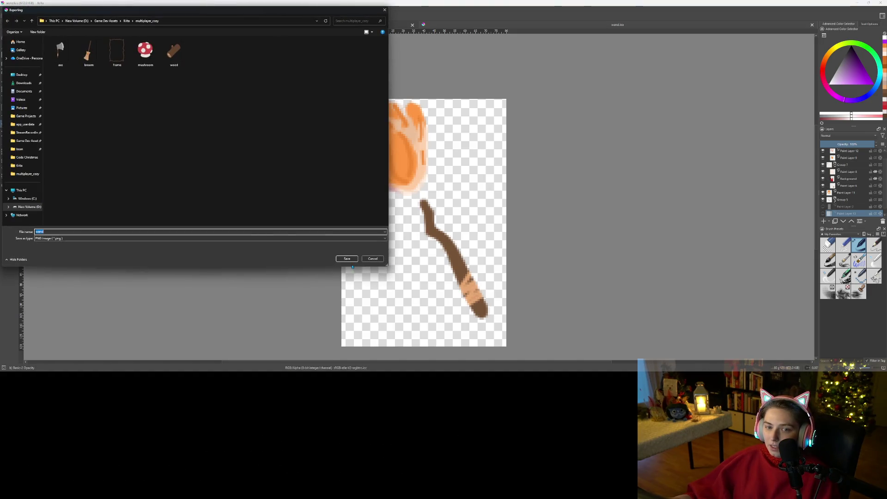
left_click(347, 259)
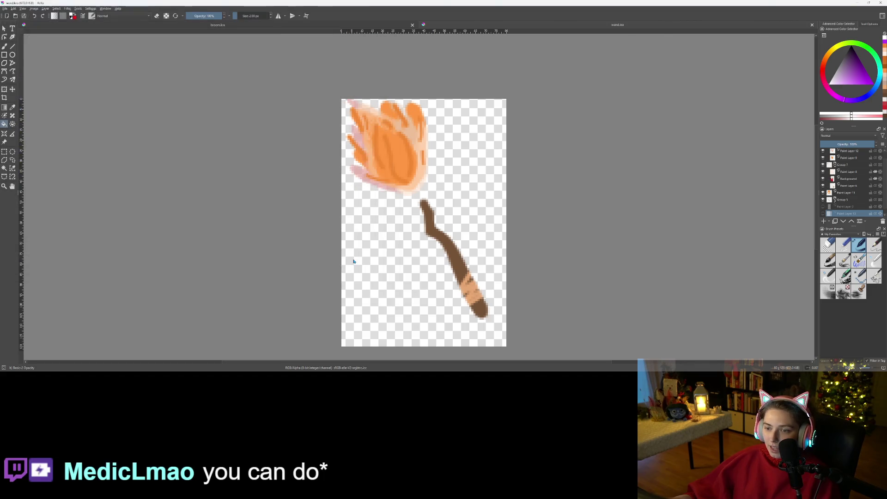
left_click(466, 228)
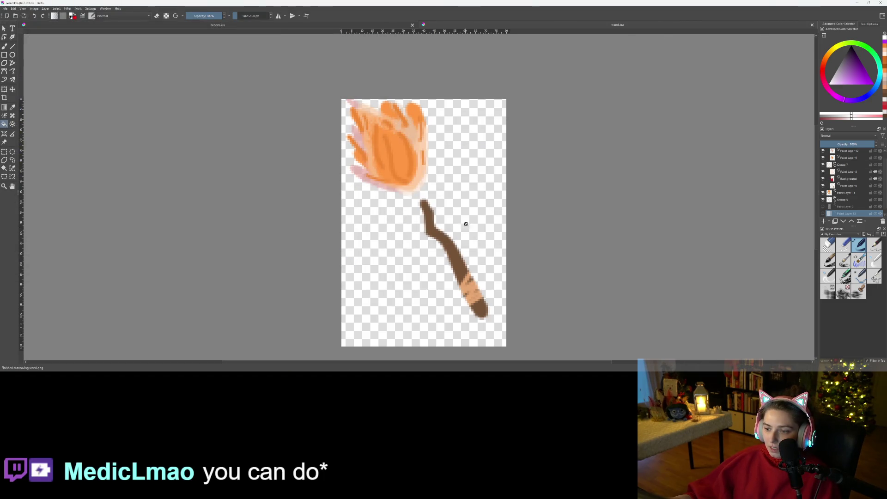
left_click(854, 3)
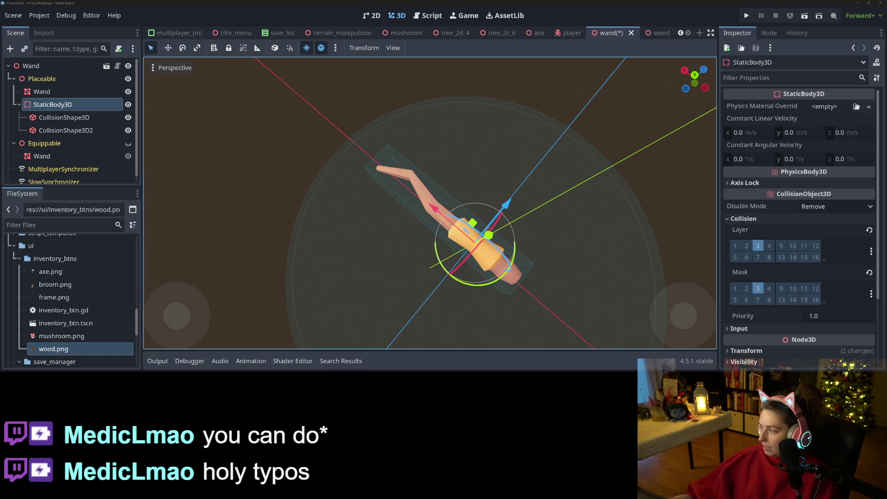
Copy wand.png into the ui/inventory_btns folder, then save the Godot wand scene
key("alt+Tab")
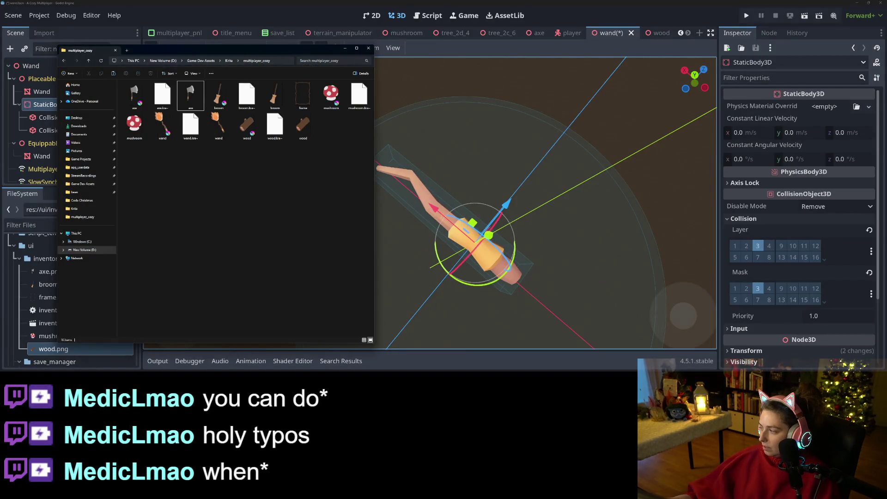
key("alt+Tab")
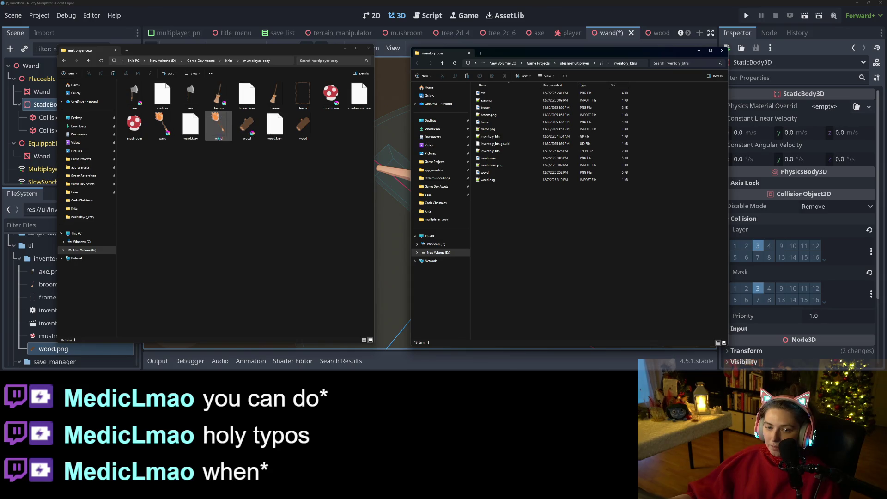
left_click(217, 127)
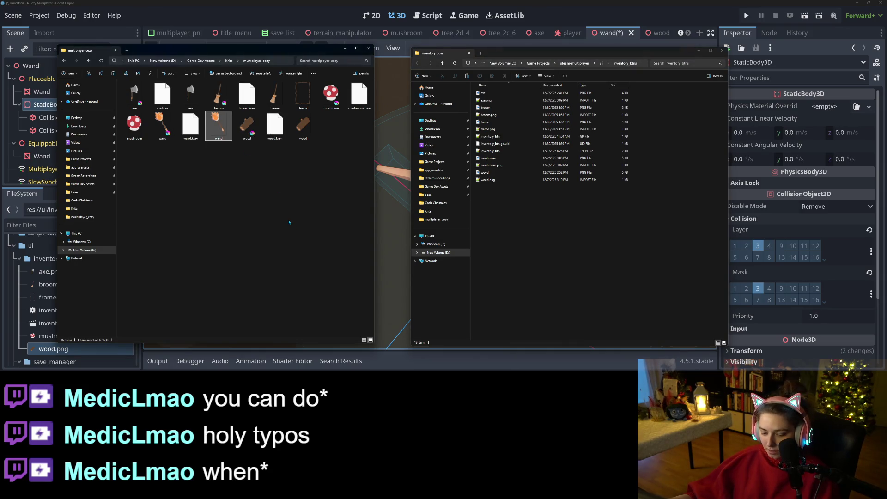
left_click(558, 247)
key("ctrl+v")
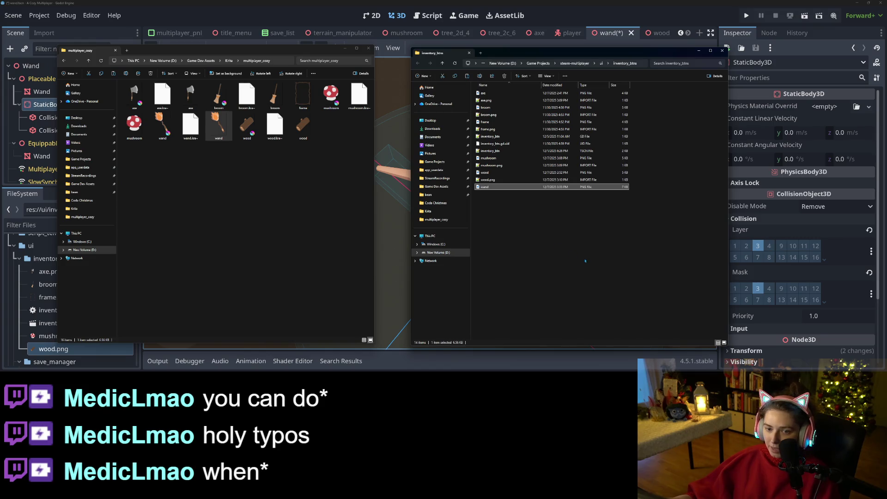
key("alt+Tab")
key("ctrl+s")
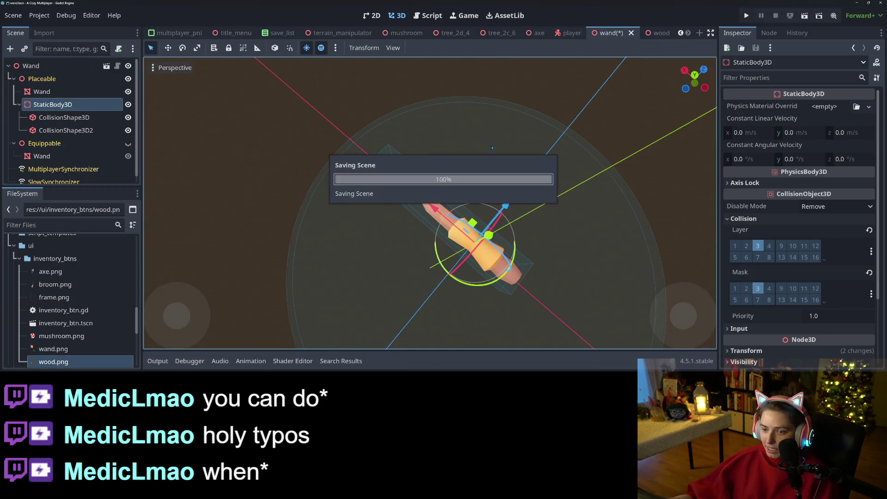
Drop wand.png onto the Wand root node's Inventory Icon property and save the scene
left_click(42, 66)
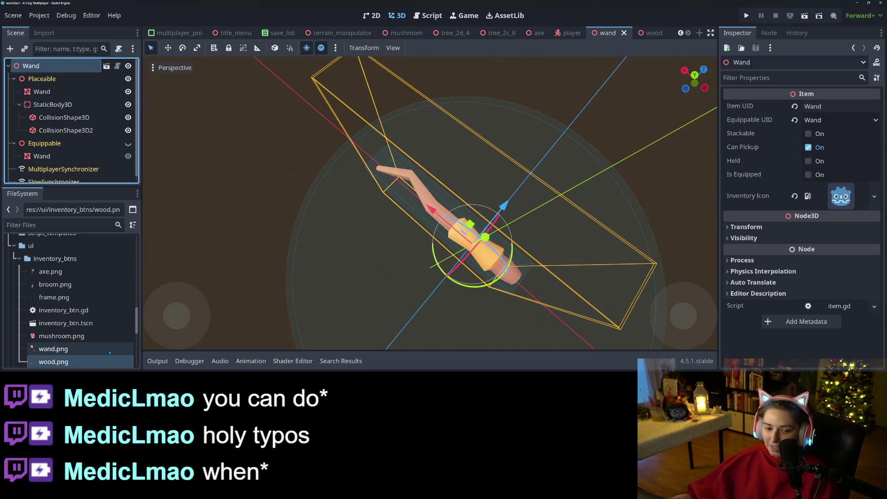
scroll(109, 353, "down", 3)
mouse_move(69, 317)
left_mouse_down()
mouse_move(305, 250)
mouse_move(814, 196)
left_mouse_up()
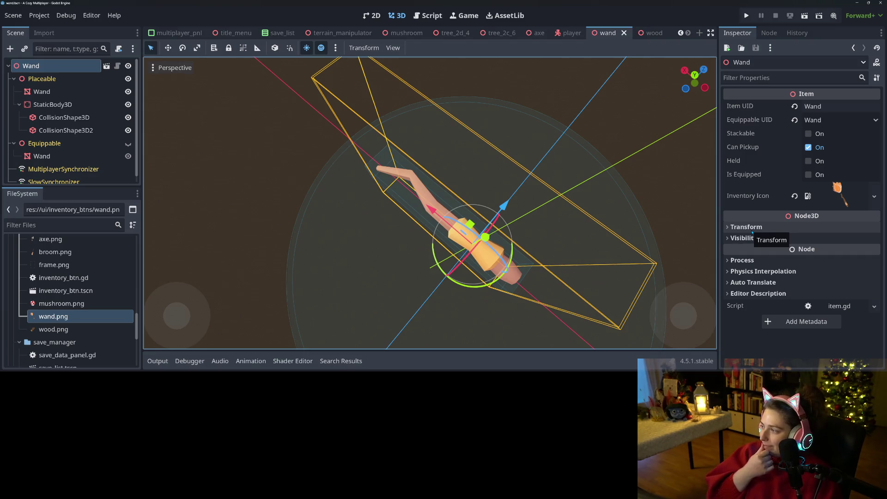
scroll(466, 298, "down", 4)
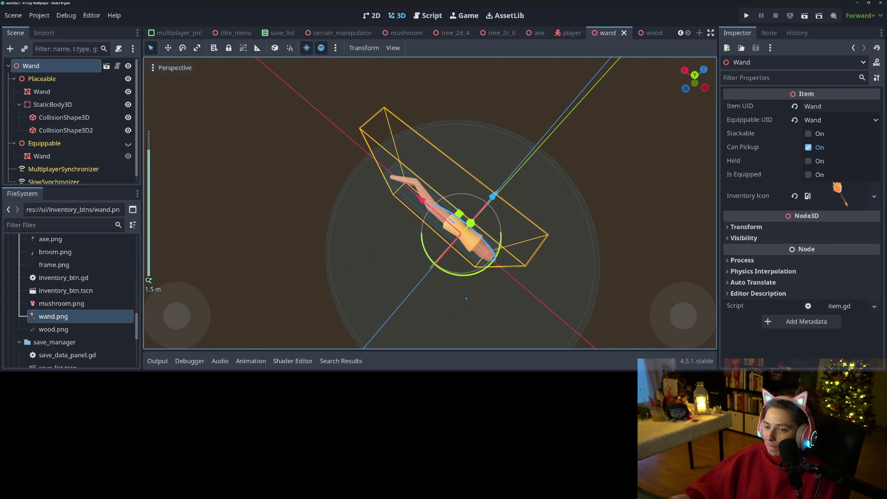
left_click_drag(466, 298, 497, 254)
scroll(498, 253, "down", 1)
key("ctrl+s")
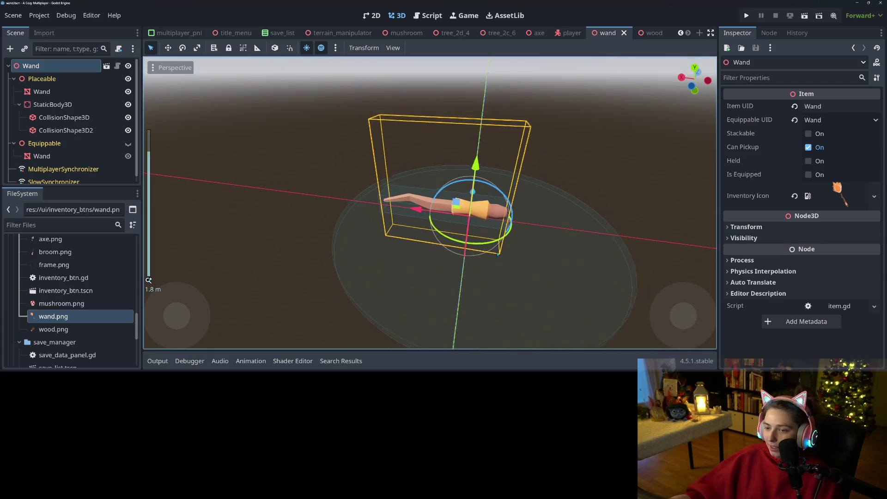
scroll(498, 254, "down", 3)
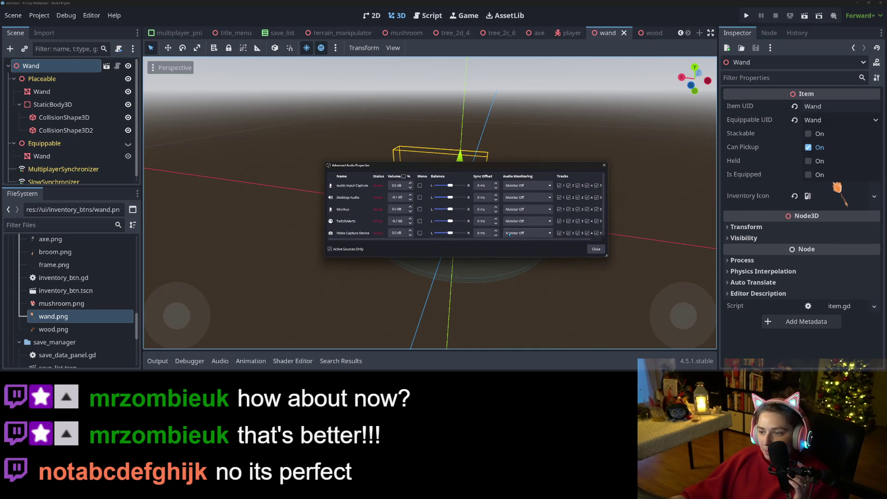
Switch TwitchAlerts audio monitoring from Monitor Off to Monitor and Output, then close the window
left_click_drag(606, 256, 705, 318)
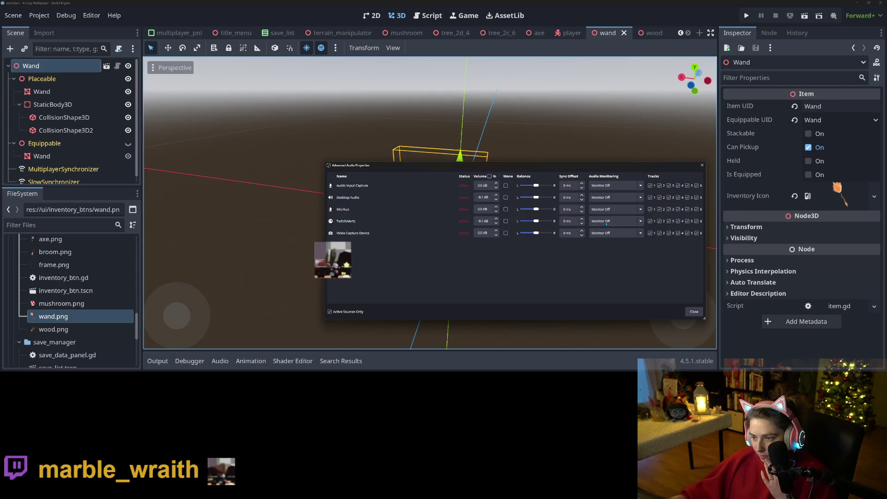
left_click(617, 221)
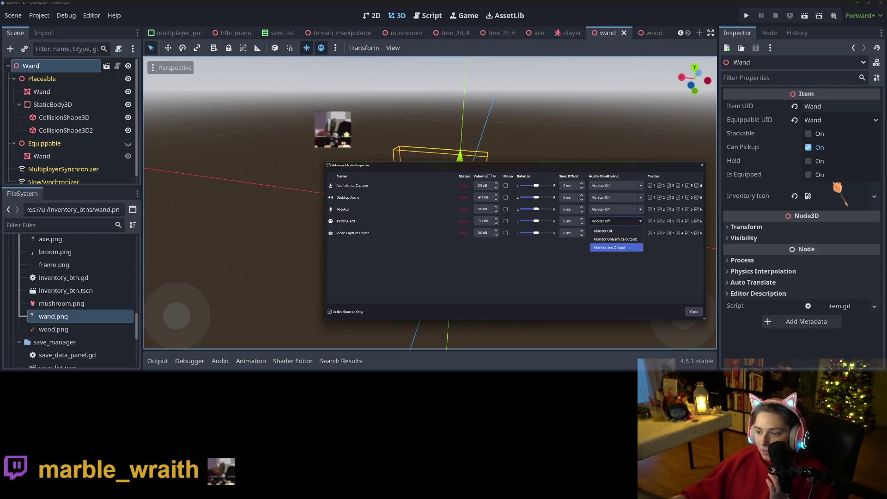
left_click(630, 247)
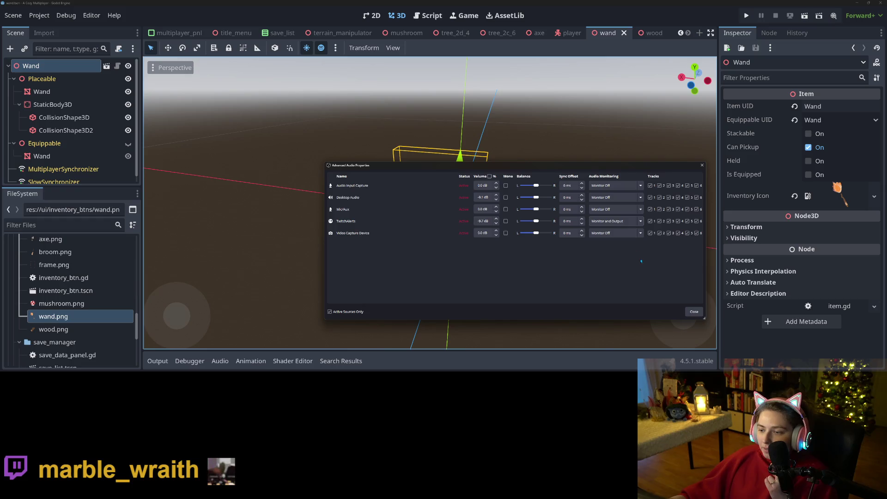
left_click(694, 312)
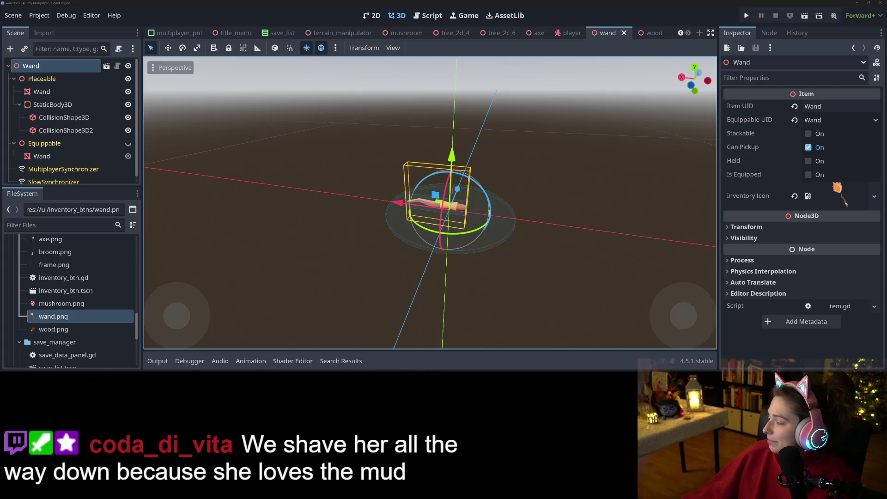
left_click(797, 357)
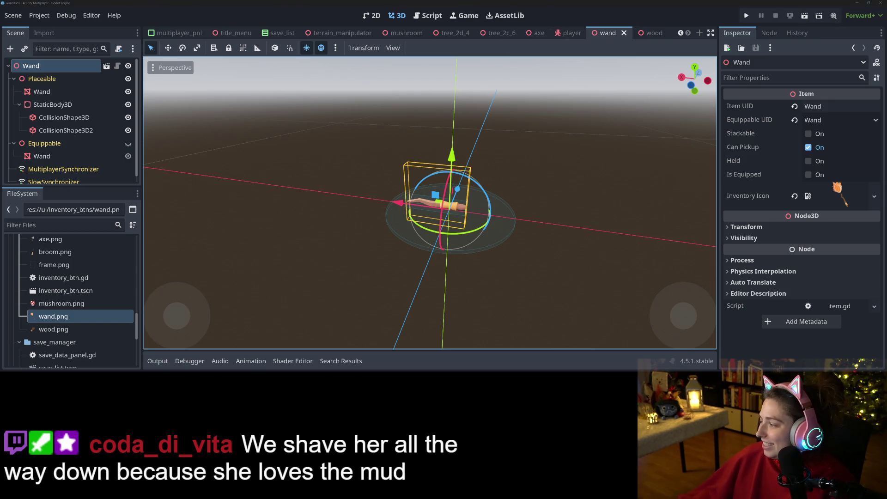
key("alt+Tab")
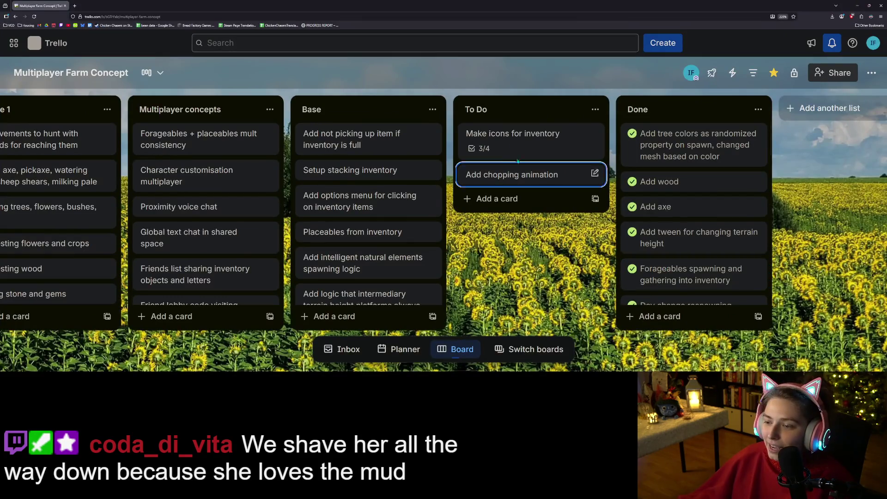
Tick wand on the Make icons for inventory checklist and move the card to the top of Done
left_click(546, 139)
scroll(198, 257, "down", 3)
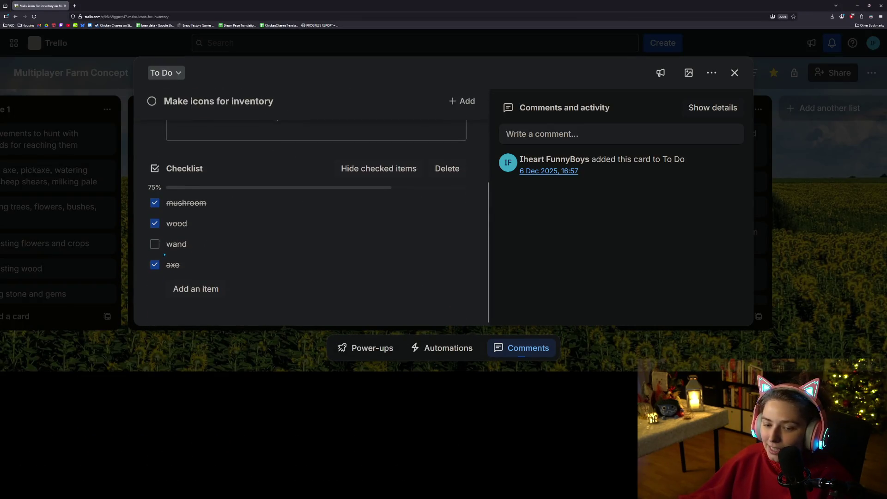
left_click(154, 244)
key("Escape")
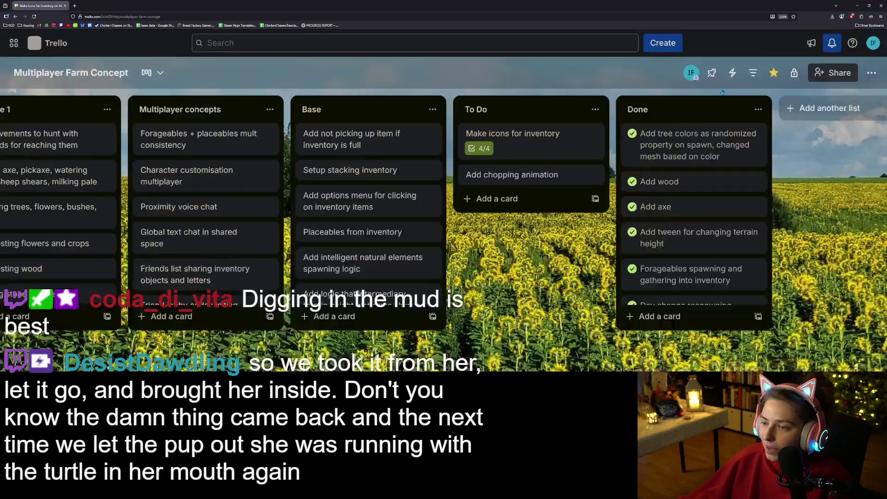
mouse_move(550, 151)
left_mouse_down()
mouse_move(656, 147)
mouse_move(698, 176)
mouse_move(703, 152)
left_mouse_up()
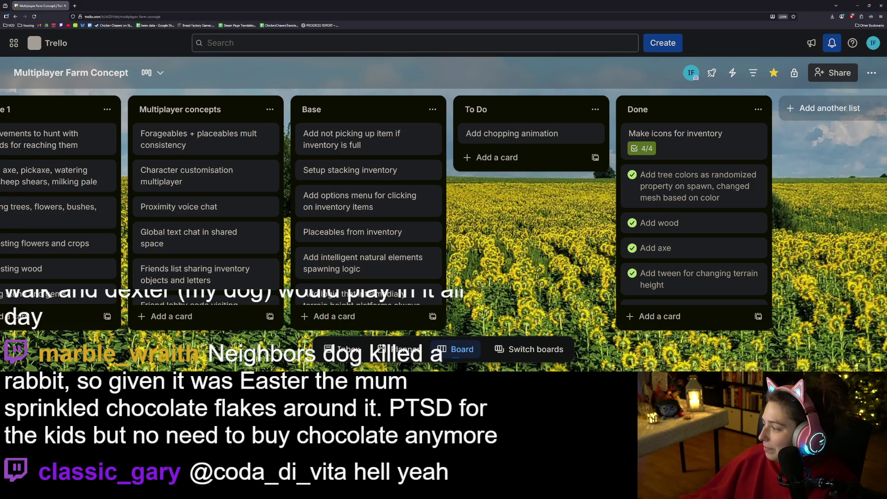
key("alt+Tab")
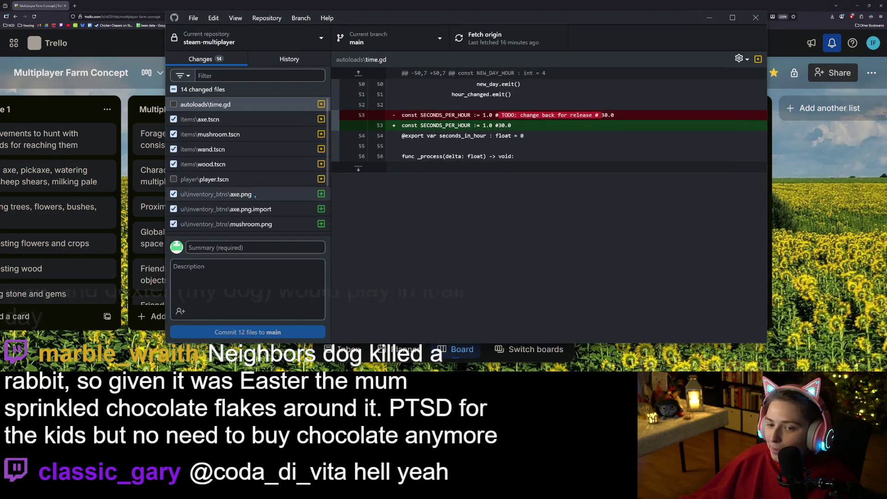
Commit the icon files to main as 'adds icons for pickables so far' with description 'wand, axe, mushroom, wood'
scroll(230, 154, "down", 3)
left_click(234, 156)
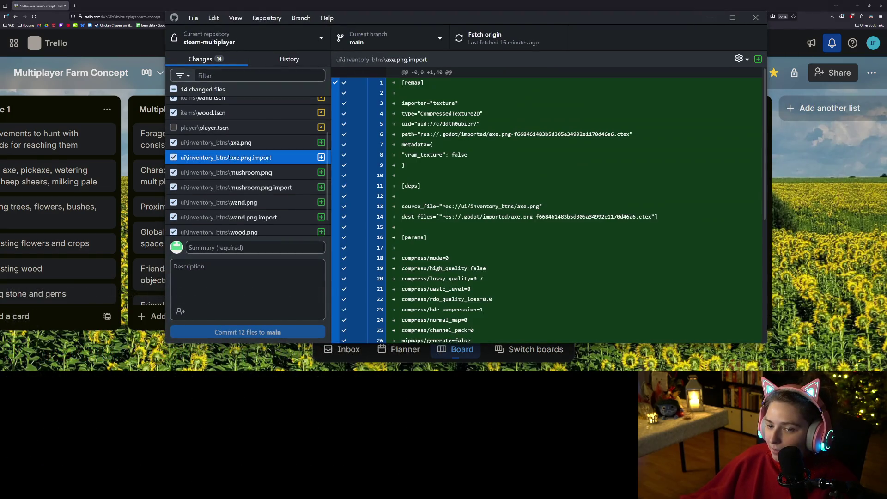
scroll(238, 171, "down", 1)
left_click(251, 242)
type("adds icons for pickables")
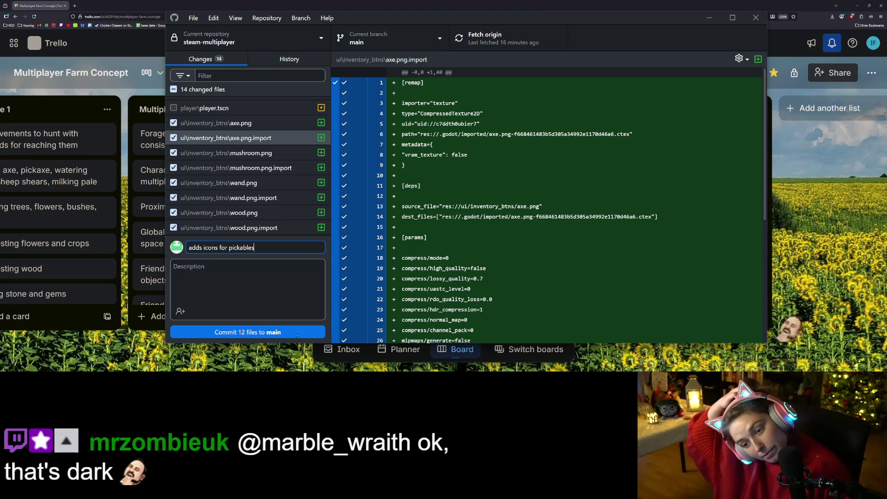
type(" so far")
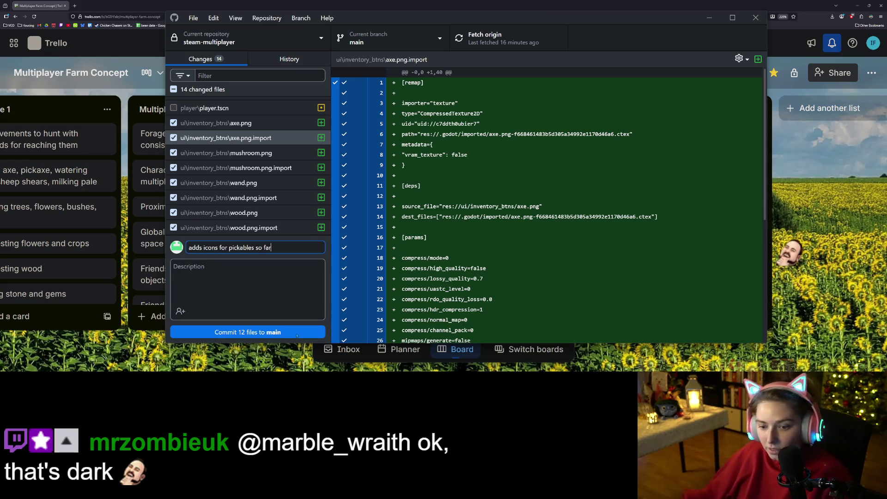
left_click(274, 286)
type("wand.")
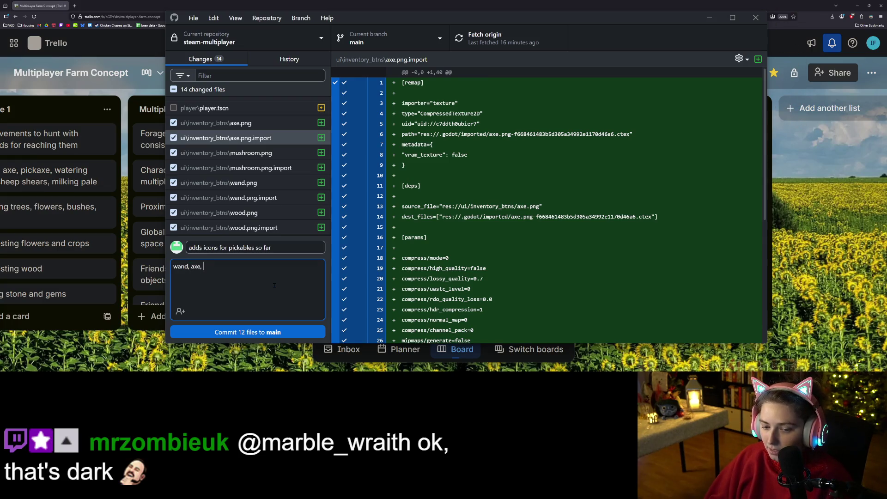
type(" mushroom")
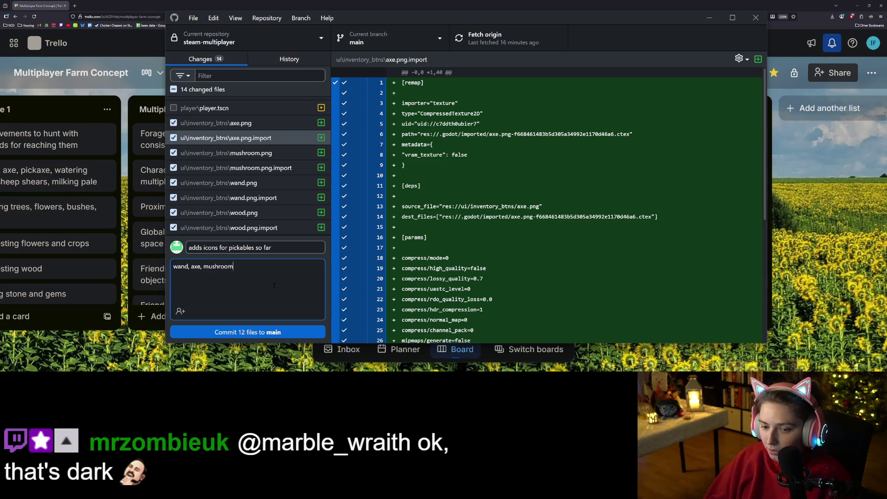
type("ood")
left_click(247, 332)
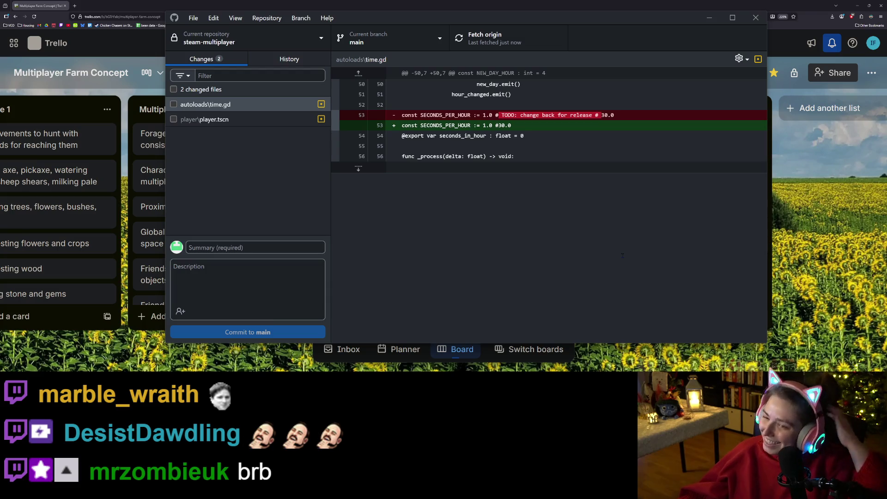
Move Add chopping animation back into Base and the inventory-full pickup card into To Do
left_click(784, 96)
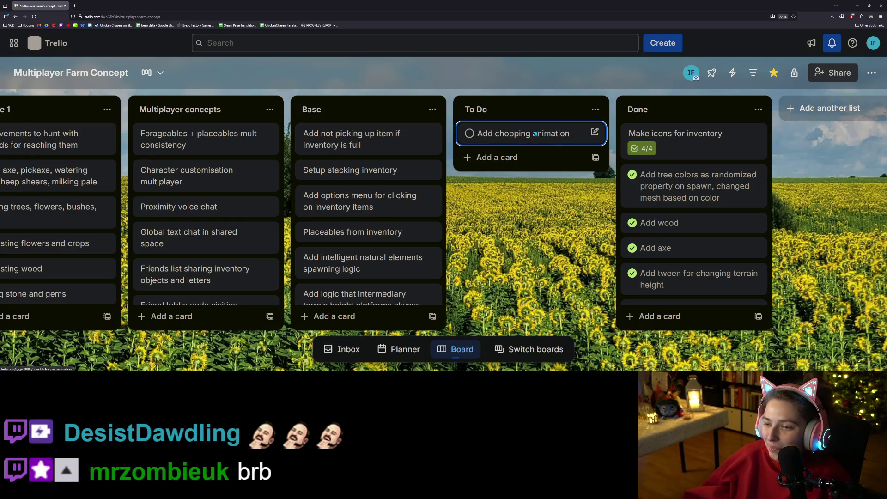
mouse_move(536, 137)
left_mouse_down()
mouse_move(508, 134)
mouse_move(370, 196)
left_mouse_up()
mouse_move(389, 134)
left_mouse_down()
mouse_move(513, 138)
mouse_move(517, 170)
left_mouse_up()
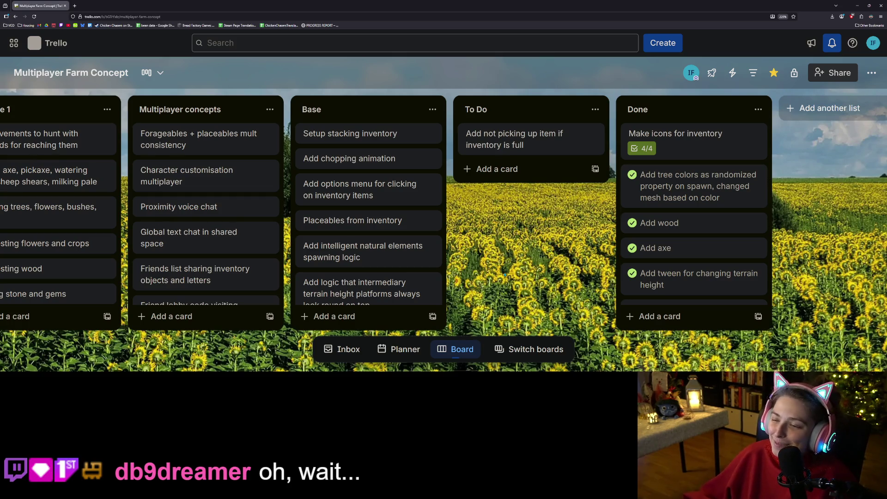
scroll(382, 247, "down", 1)
scroll(381, 246, "up", 1)
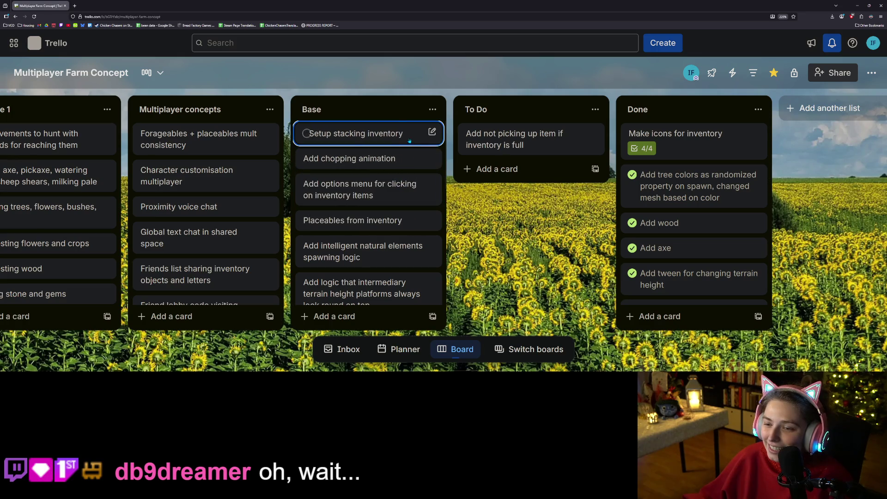
Move Setup stacking inventory, inventory options menu, Placeables from inventory and terrain height platforms cards into To Do
left_click_drag(405, 141, 513, 170)
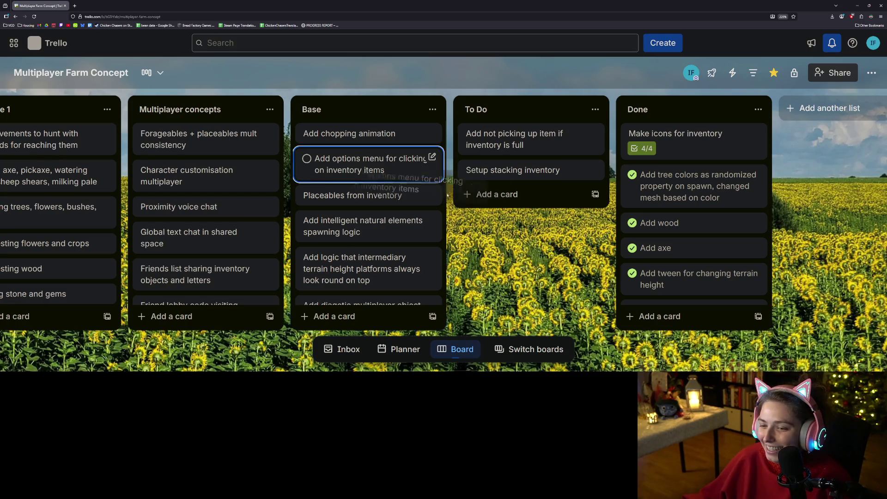
key("period")
mouse_move(380, 171)
left_mouse_down()
mouse_move(407, 173)
mouse_move(518, 244)
left_mouse_up()
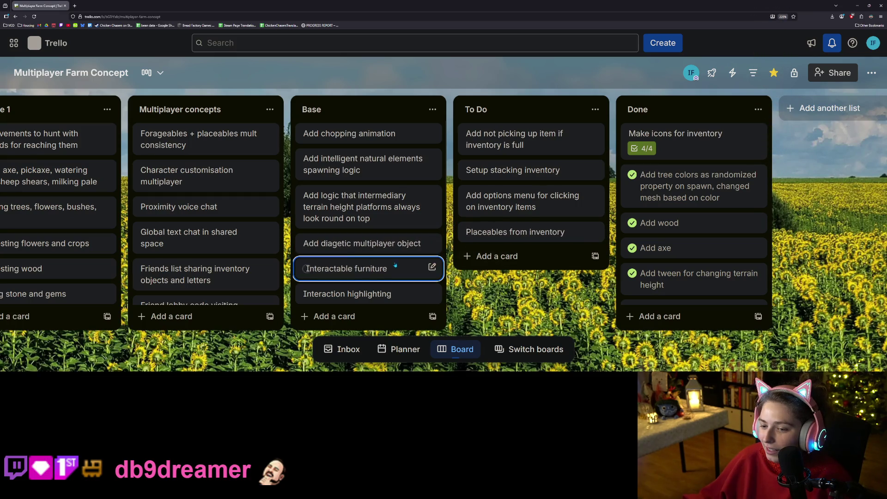
mouse_move(366, 212)
left_mouse_down()
mouse_move(523, 249)
mouse_move(525, 266)
left_mouse_up()
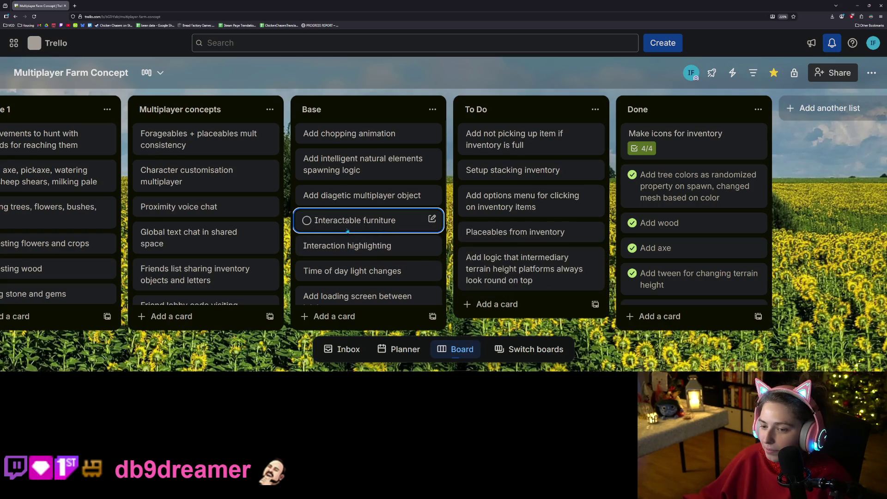
Drop 'Set some terrain as uneditable' into Base right below 'Interaction highlighting'
scroll(349, 231, "down", 3)
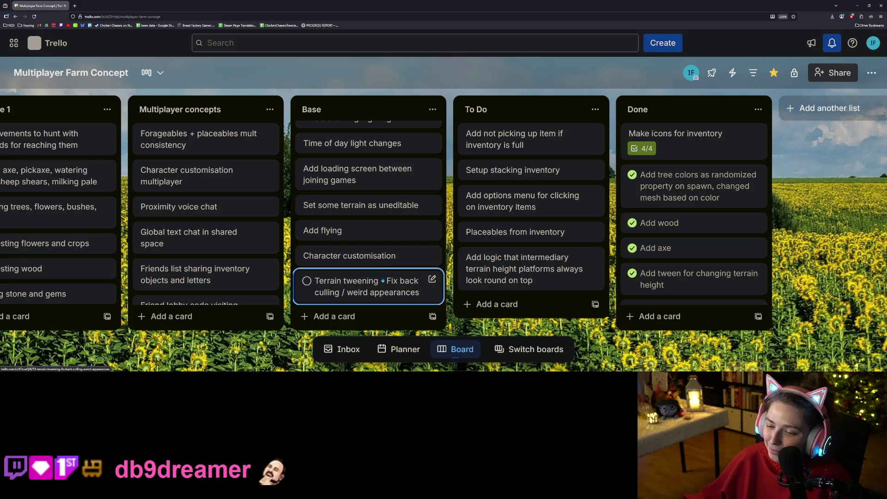
key(".")
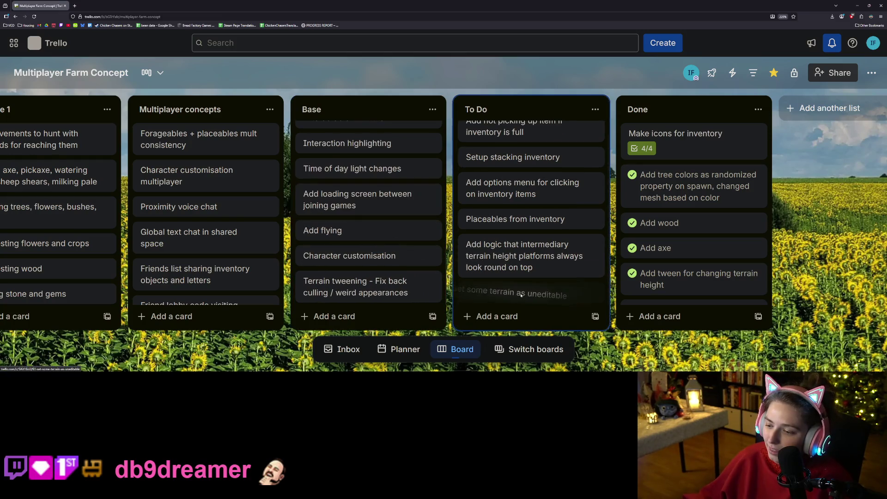
scroll(363, 280, "down", 3)
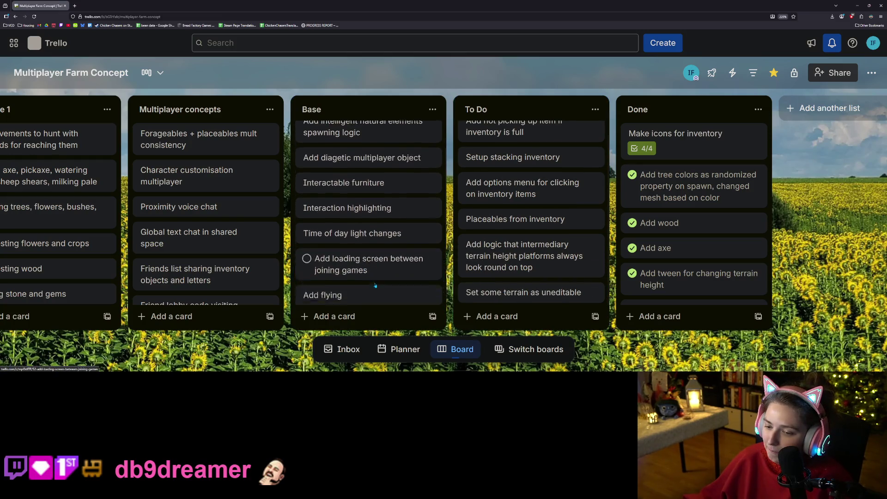
mouse_move(530, 295)
left_mouse_down()
mouse_move(387, 304)
mouse_move(364, 183)
mouse_move(368, 228)
left_mouse_up()
scroll(369, 262, "up", 1)
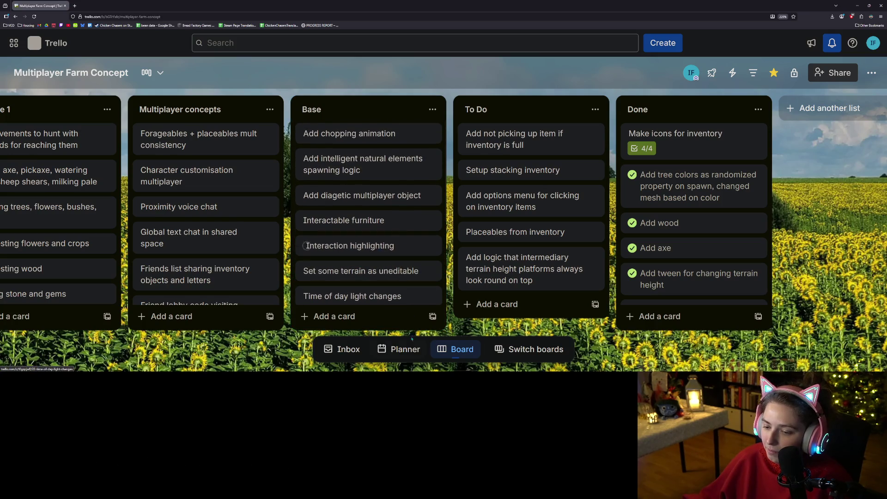
Create the card 'Make interaction zone larger and character turns towards interacting target' and place it third in Base
left_click(532, 307)
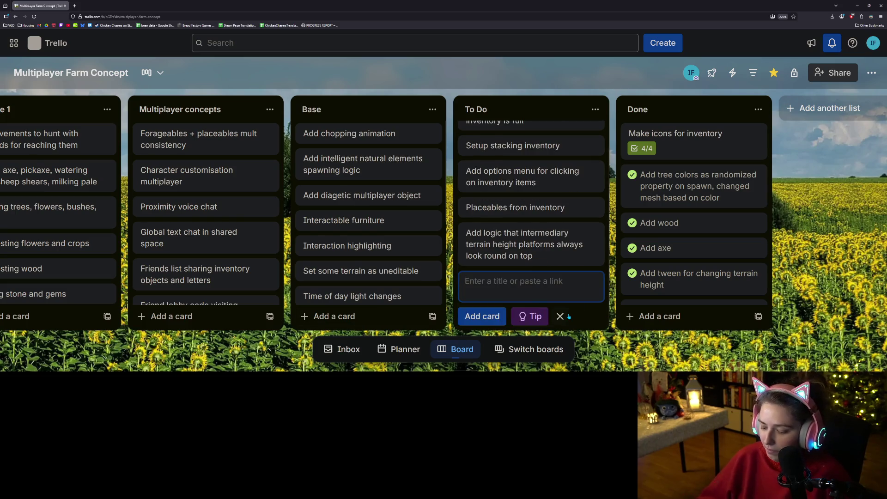
type("Make interaction zone larger an")
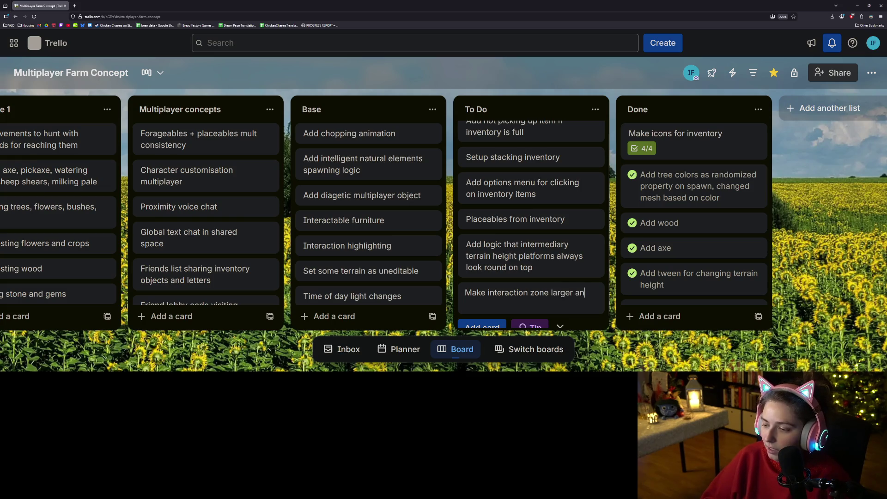
type("d character turns towards inter")
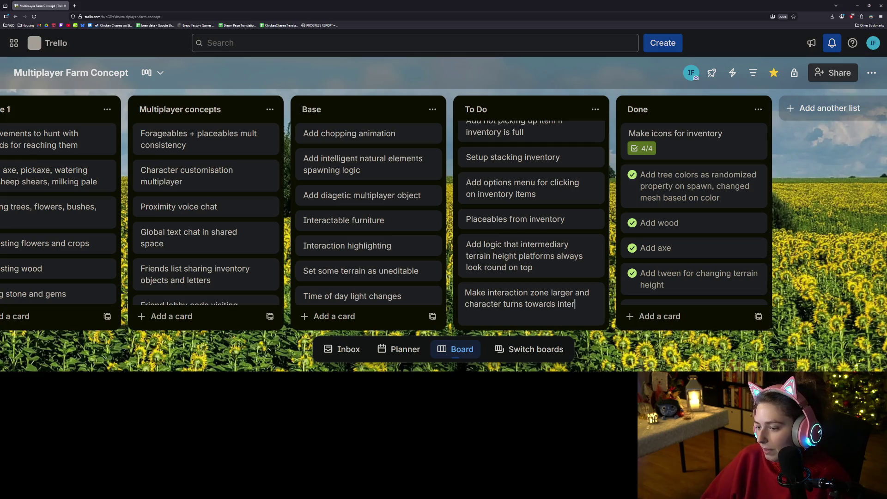
type("acting ta")
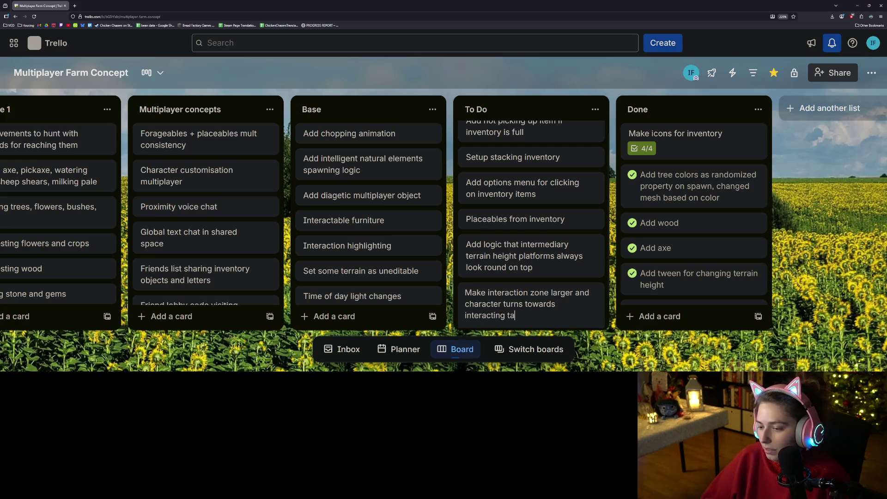
type("t")
key("Return")
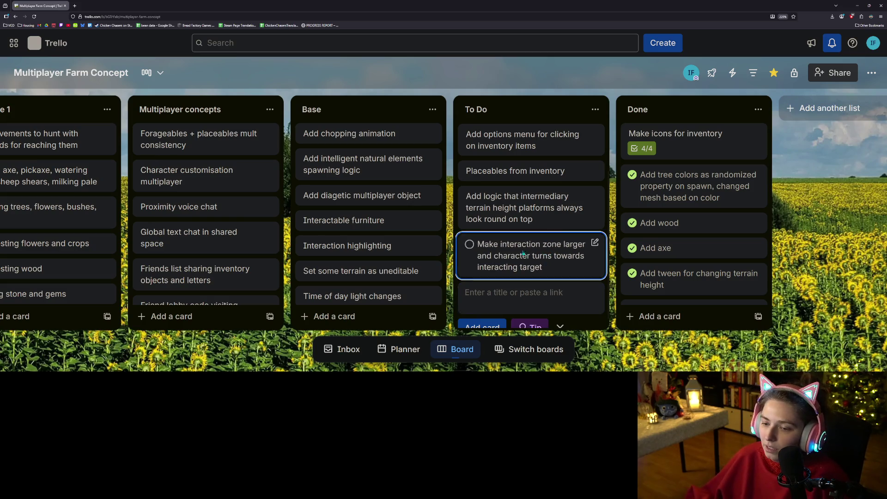
left_click_drag(526, 254, 392, 200)
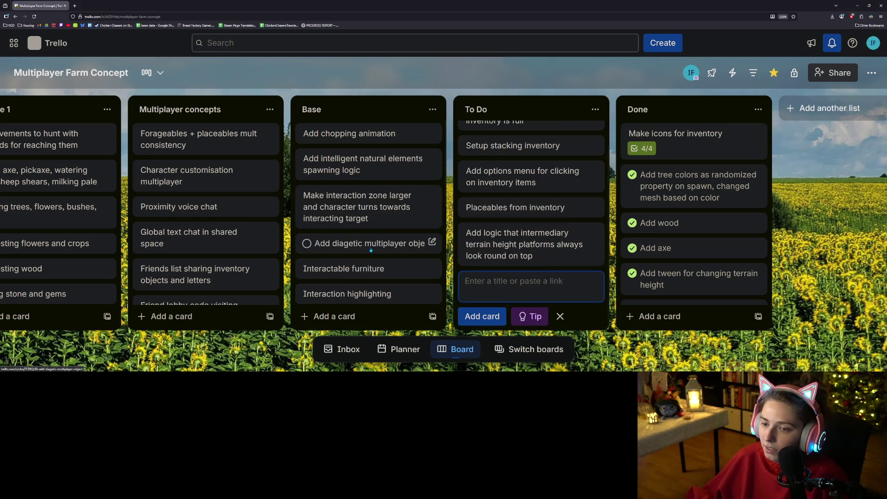
key("Escape")
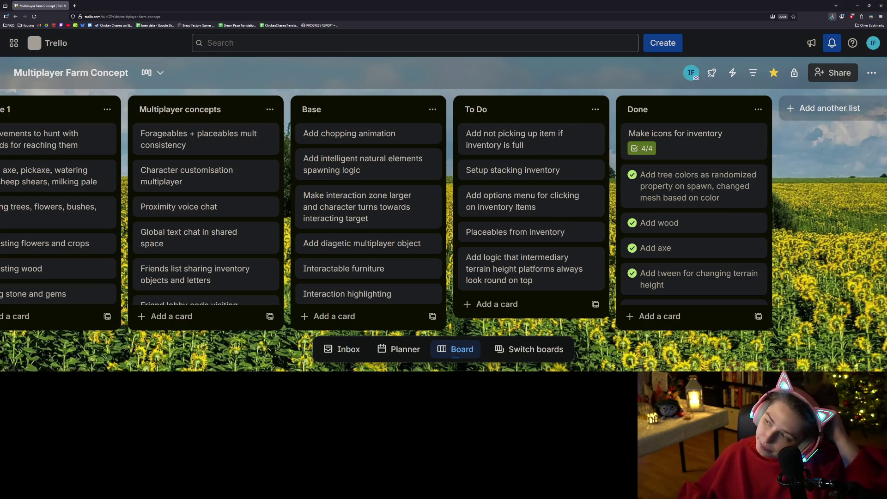
left_click(858, 7)
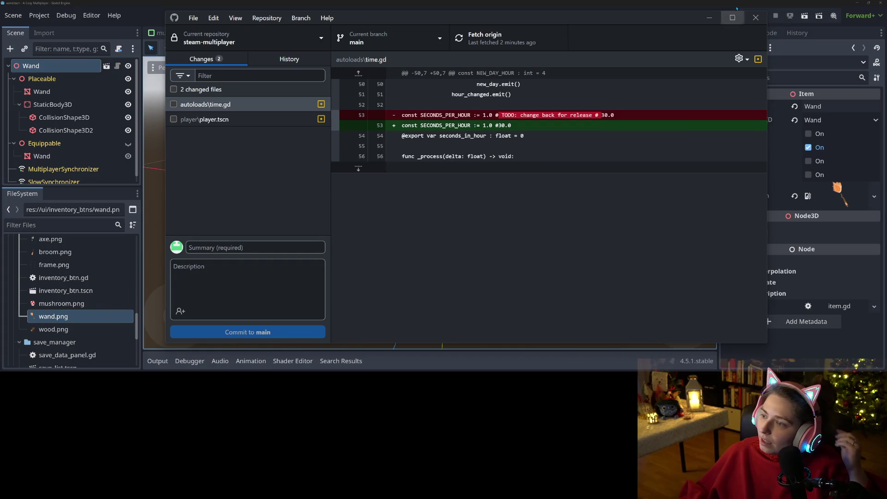
In Godot's script editor, search the project for 'full' and 'room' and open the no-room-in-inventory line
left_click(710, 18)
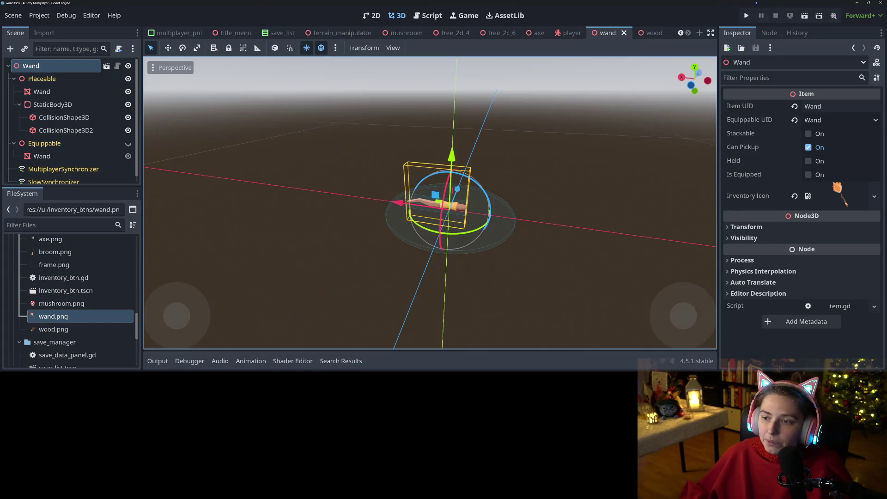
left_click(428, 15)
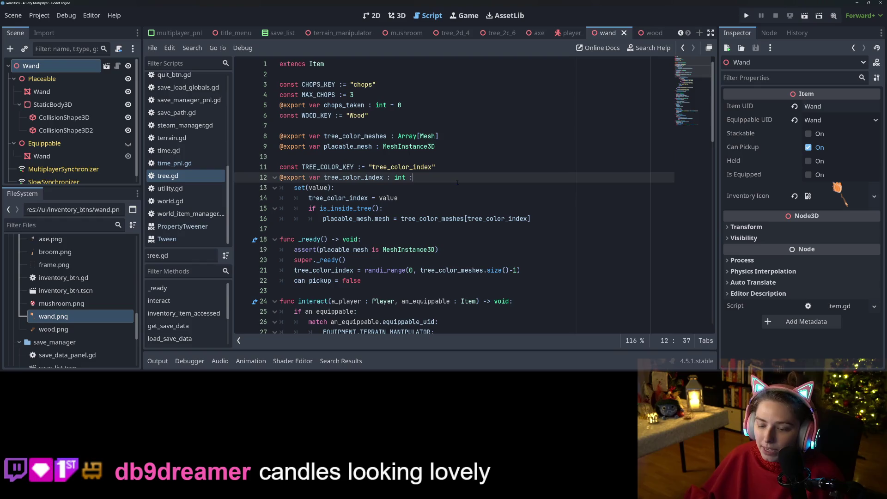
key("ctrl+shift+f")
type("full")
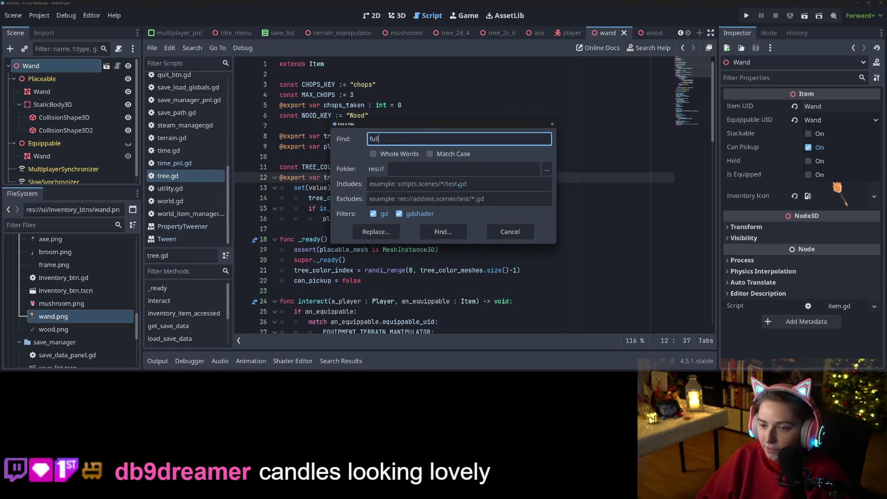
key("Return")
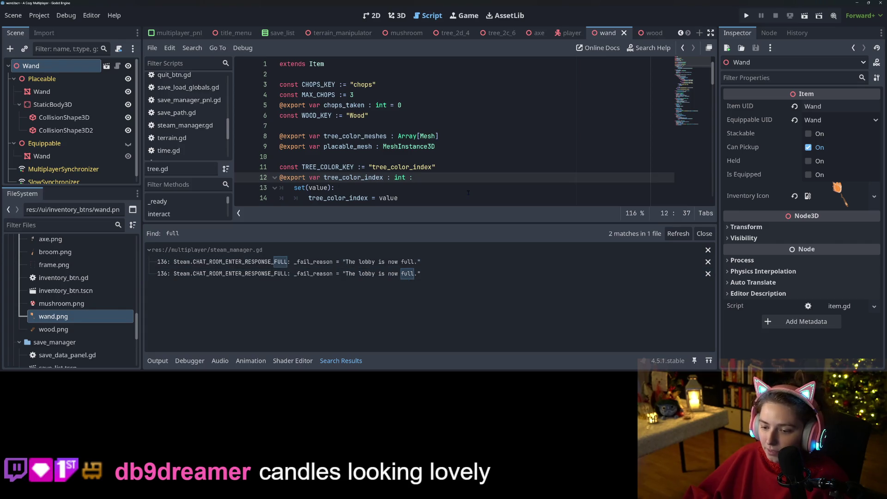
key("ctrl+shift+f")
type("roo")
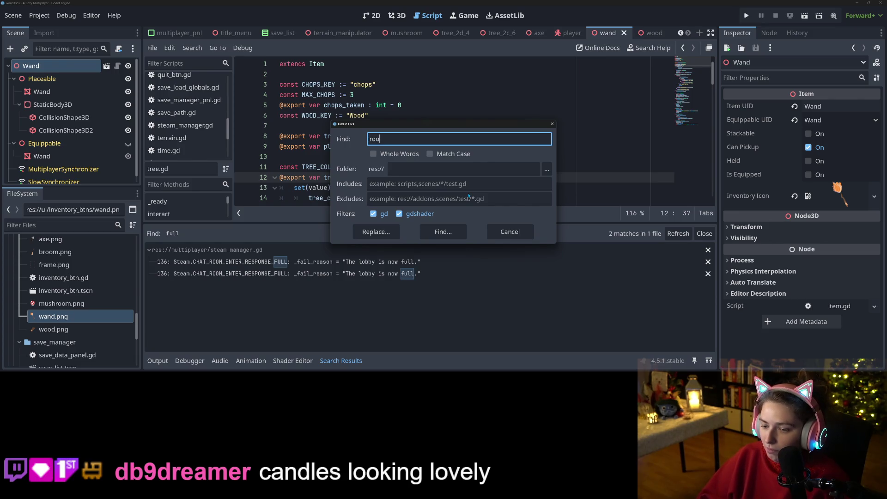
type("m")
key("Return")
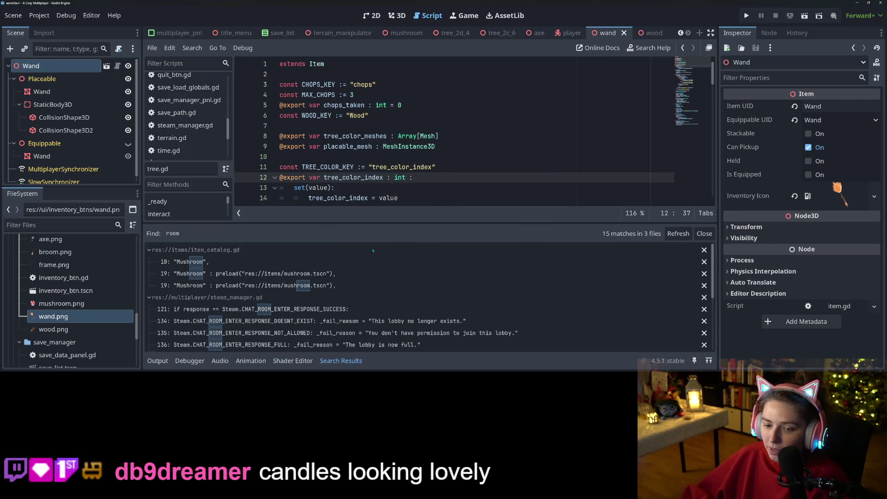
scroll(323, 294, "down", 3)
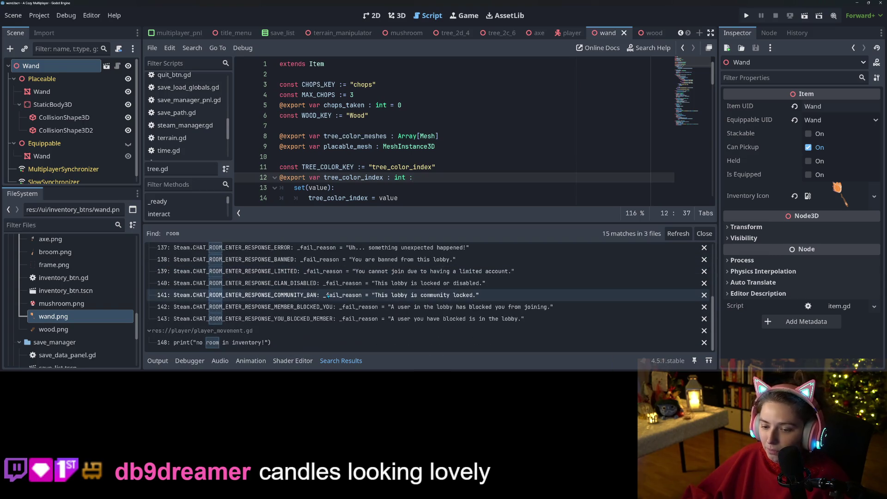
left_click(324, 343)
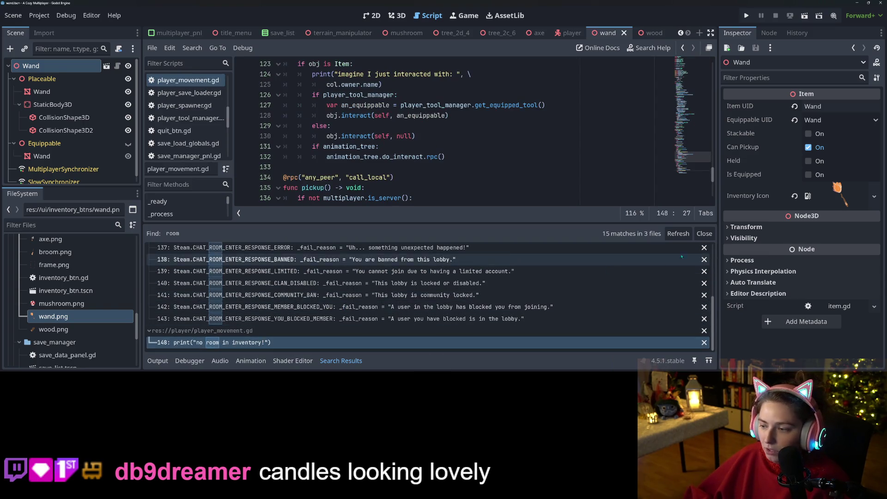
left_click(703, 234)
scroll(348, 250, "down", 2)
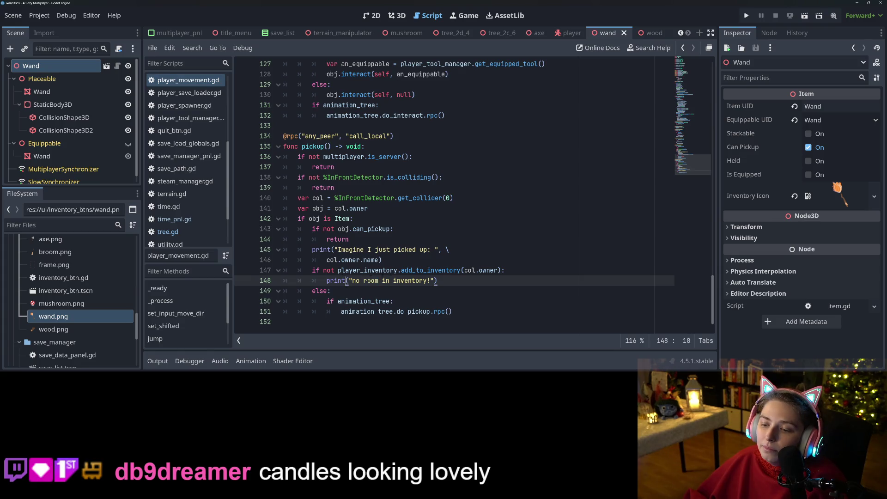
Jump from the add_to_inventory call on line 147 to its definition in player_inventory.gd
double_click(376, 271)
double_click(375, 272)
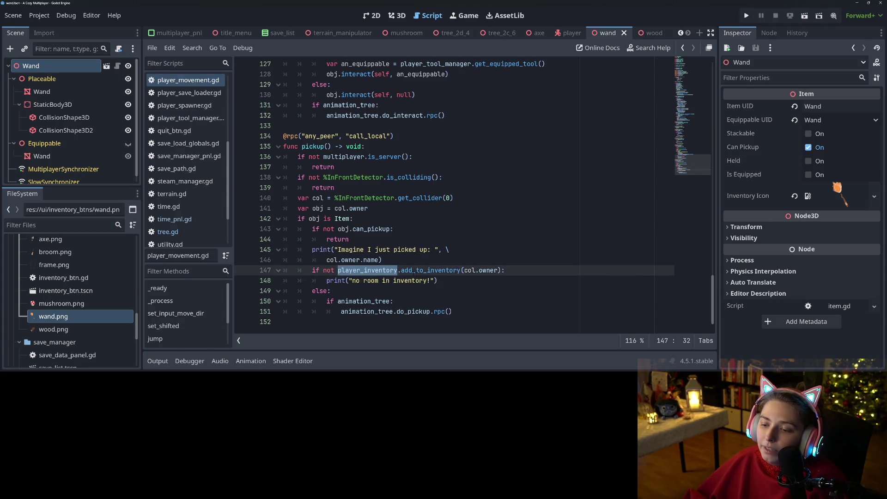
double_click(425, 273)
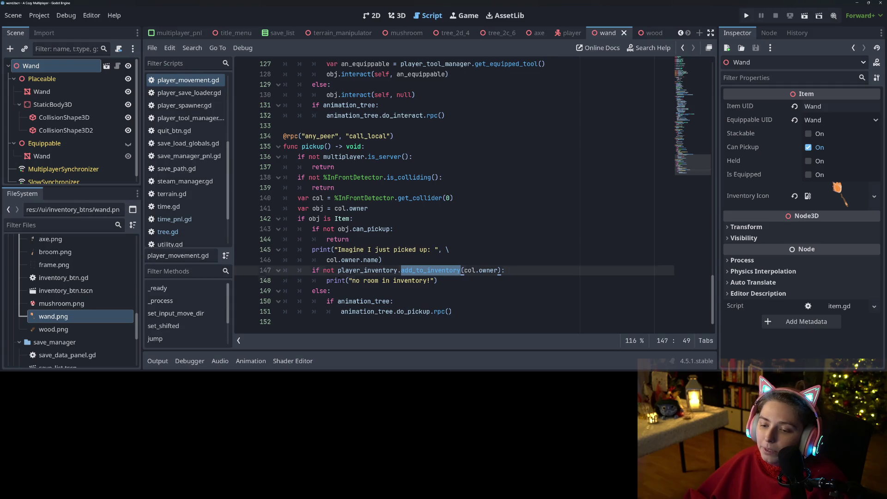
double_click(336, 281)
left_click(327, 260)
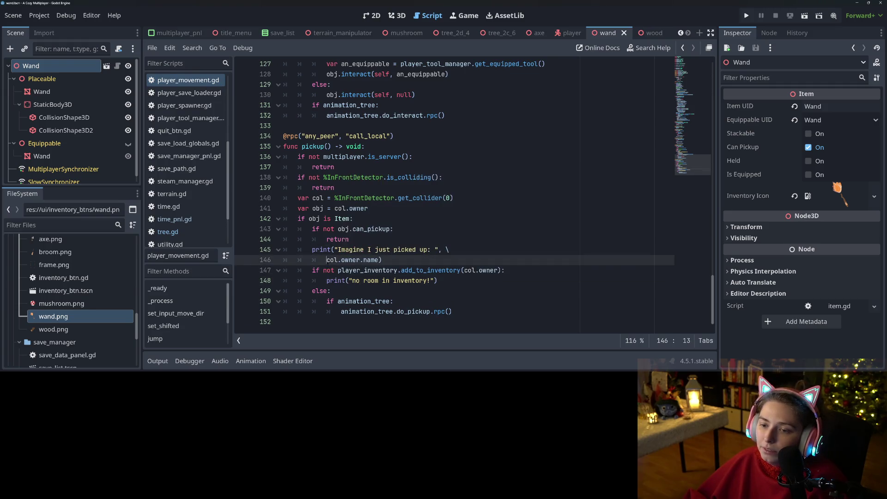
double_click(372, 229)
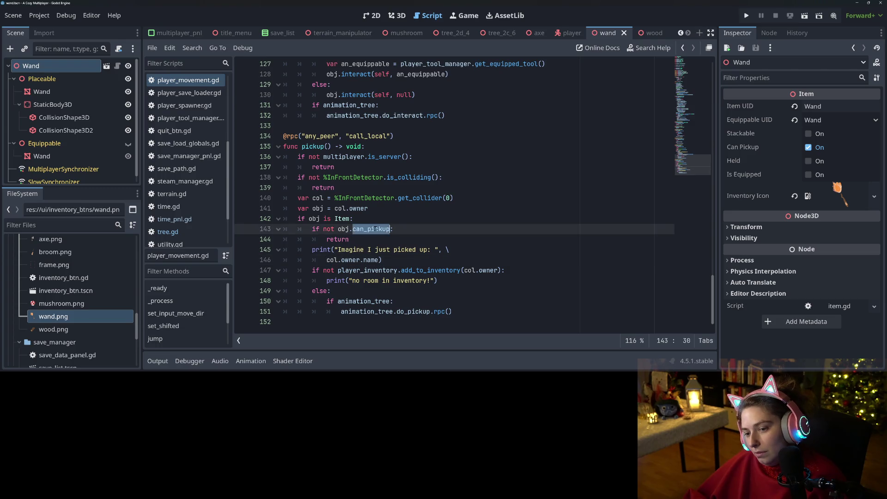
left_click(360, 242)
left_click(358, 259)
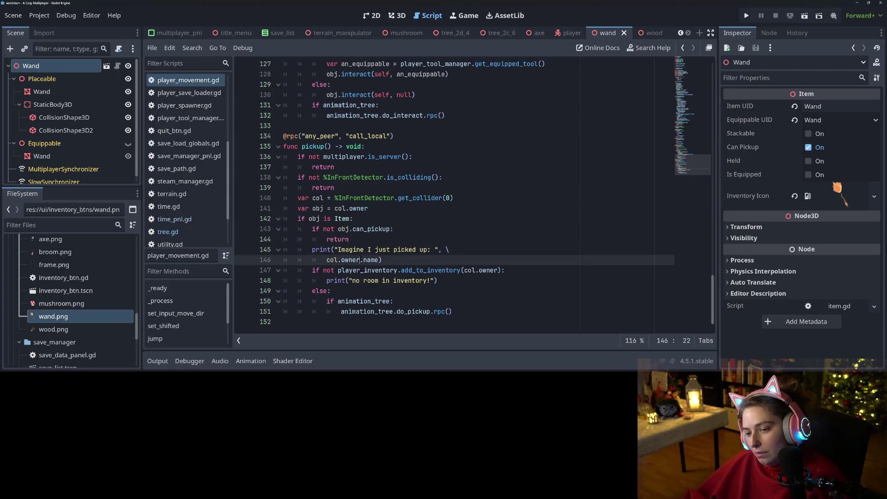
double_click(368, 271)
left_click(435, 271)
double_click(433, 270)
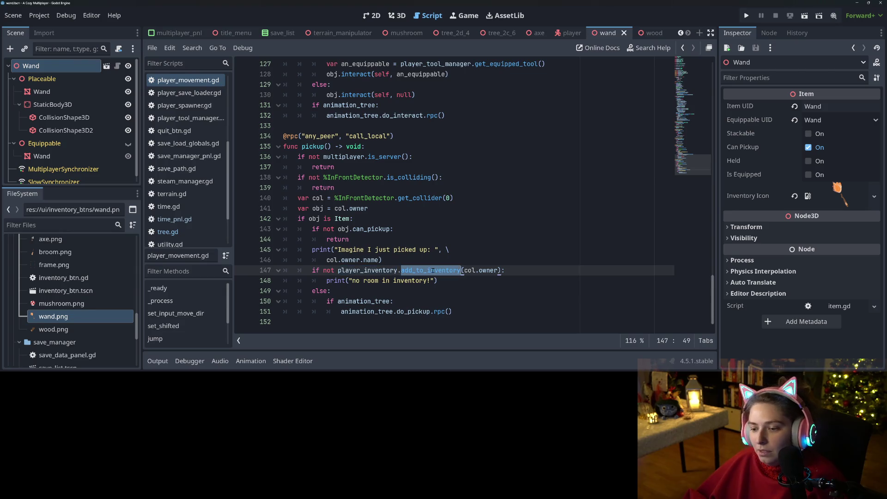
left_click(416, 272, "ctrl")
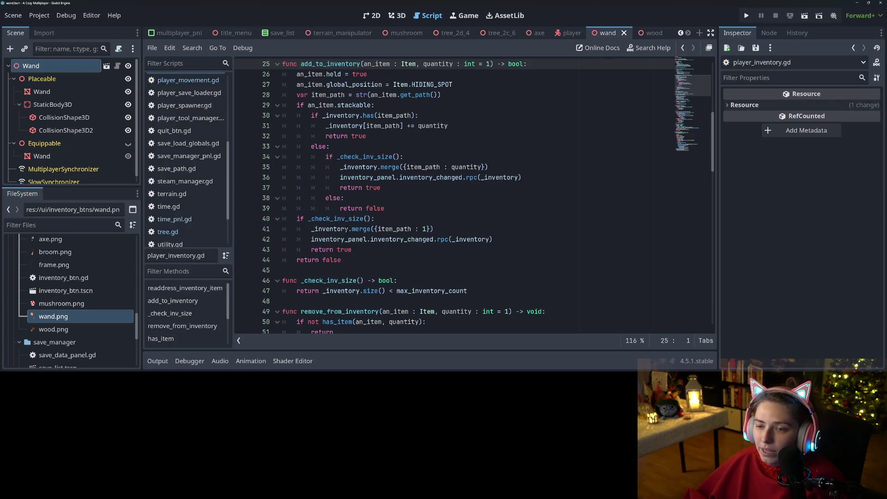
Read through add_to_inventory's panel update, HIDING_SPOT positioning and stackable check lines
scroll(409, 217, "up", 1)
scroll(409, 217, "down", 2)
left_click(431, 209)
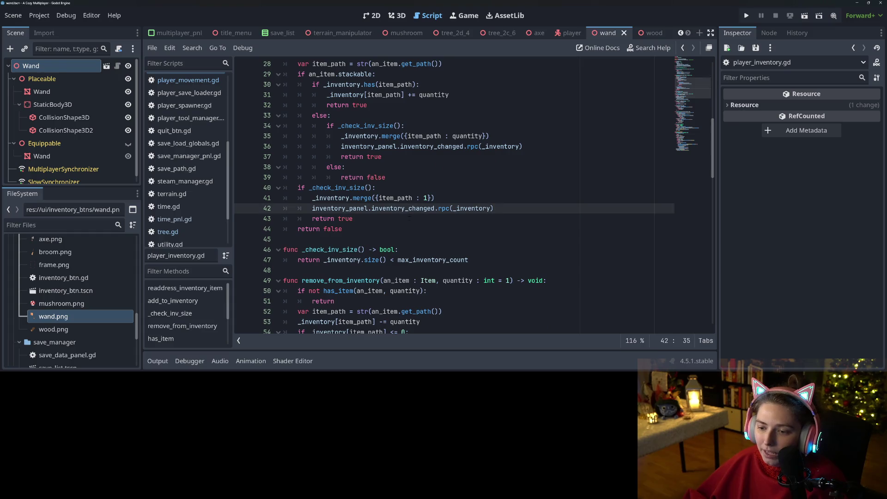
scroll(409, 216, "up", 3)
left_click(346, 167)
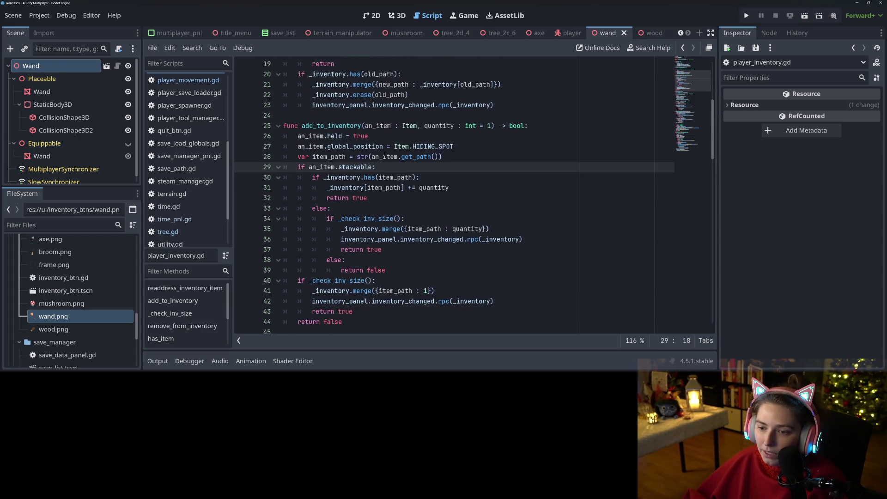
left_click(384, 156)
left_click(342, 147)
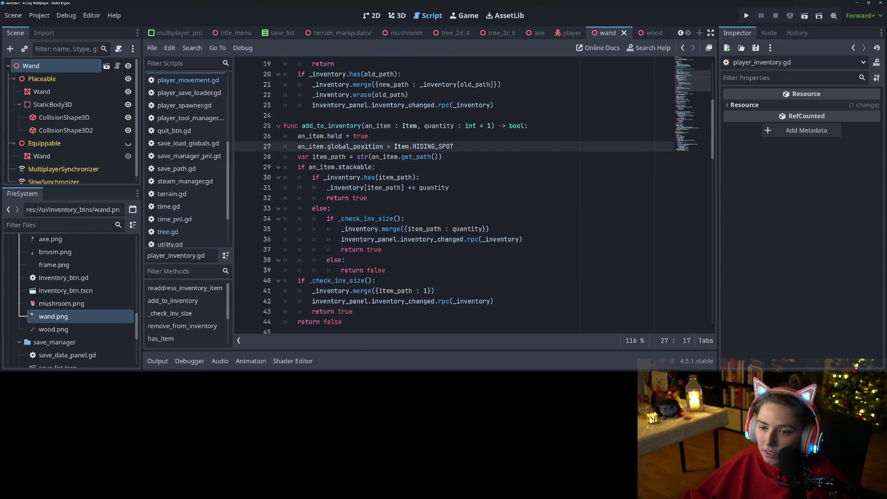
double_click(311, 136)
left_click(351, 146)
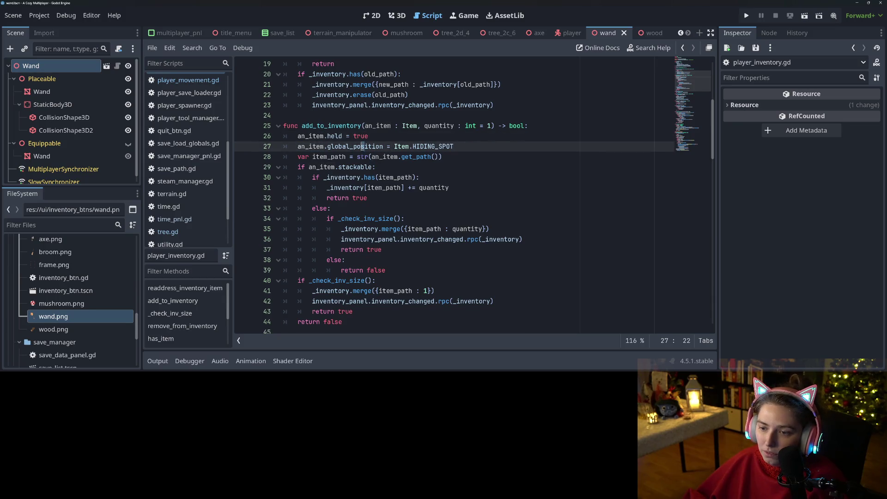
left_click(342, 157)
left_click(317, 146)
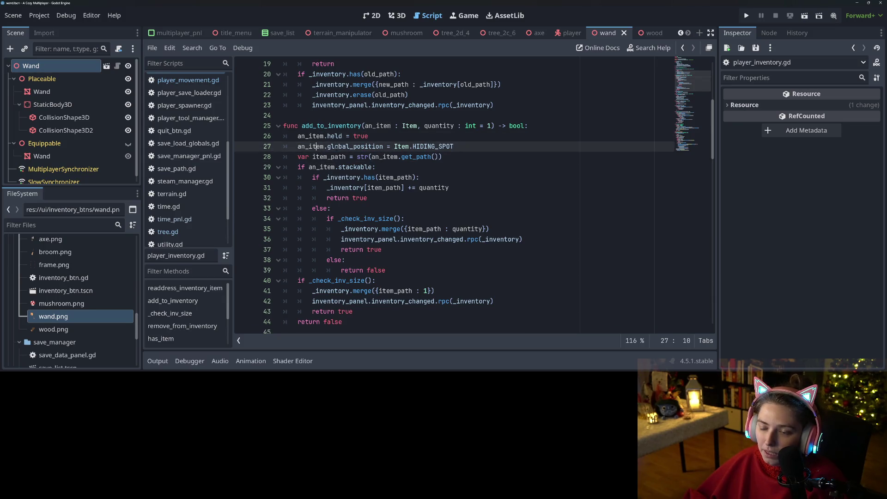
left_click(341, 157)
left_click(342, 167)
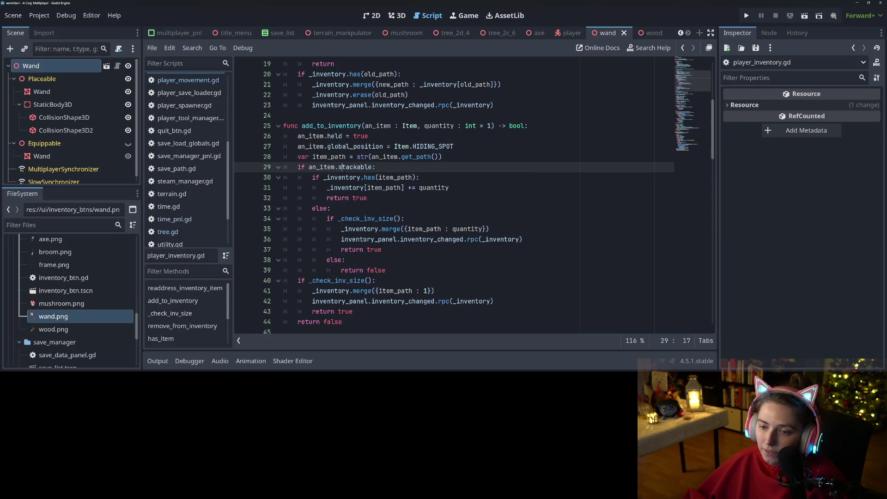
double_click(351, 168)
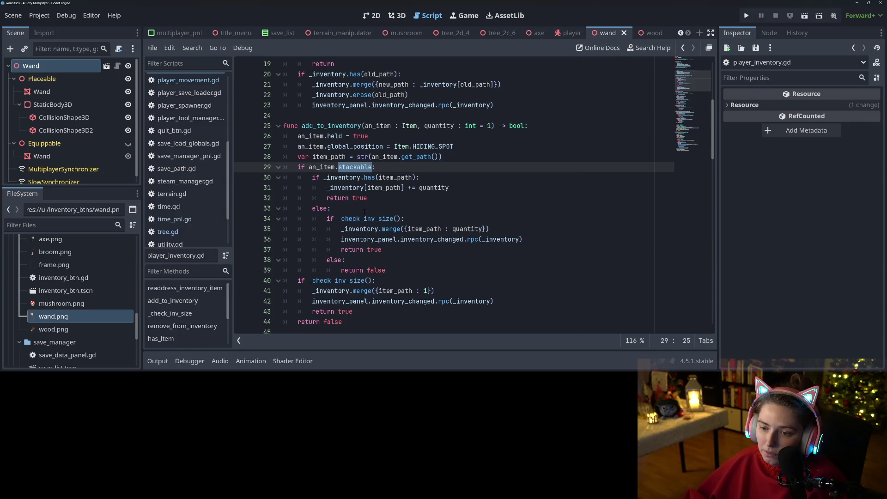
Review the merge and quantity increment branches, then select the function's three setup lines
left_click(357, 229)
left_click(414, 248)
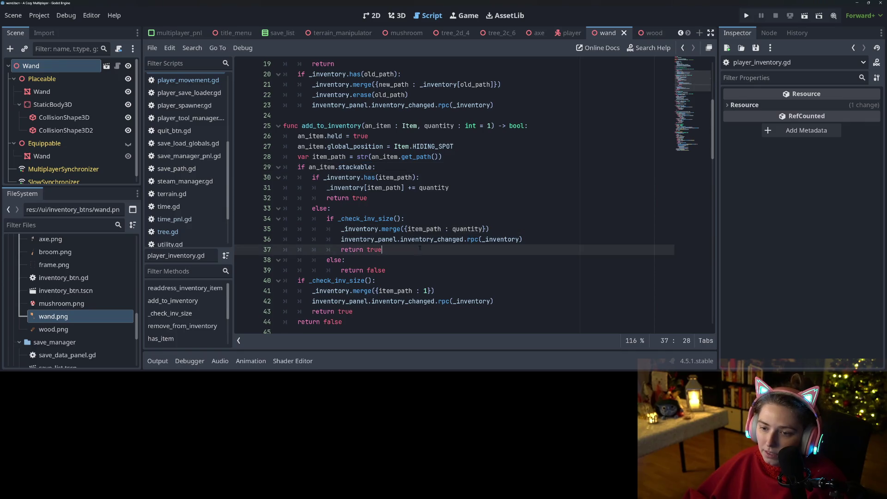
left_click(370, 188)
scroll(350, 251, "down", 2)
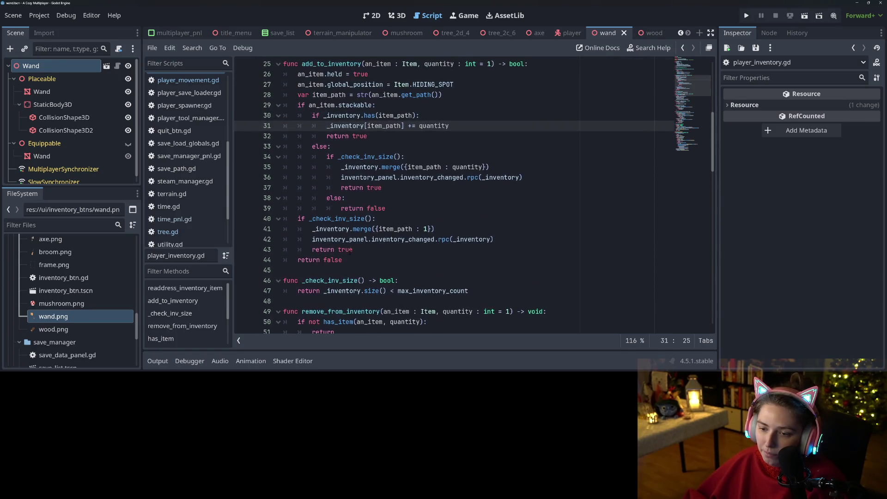
scroll(368, 259, "up", 1)
left_click(328, 178)
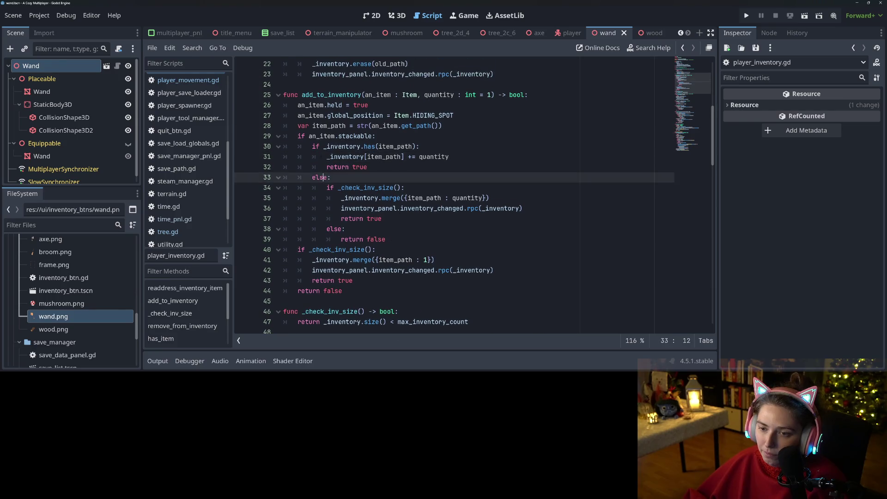
left_click(301, 115)
left_click(361, 146)
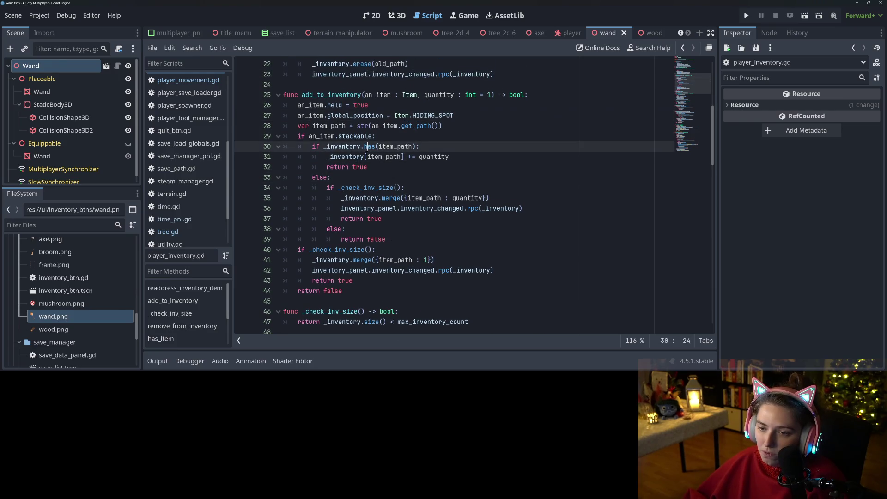
left_click(363, 156)
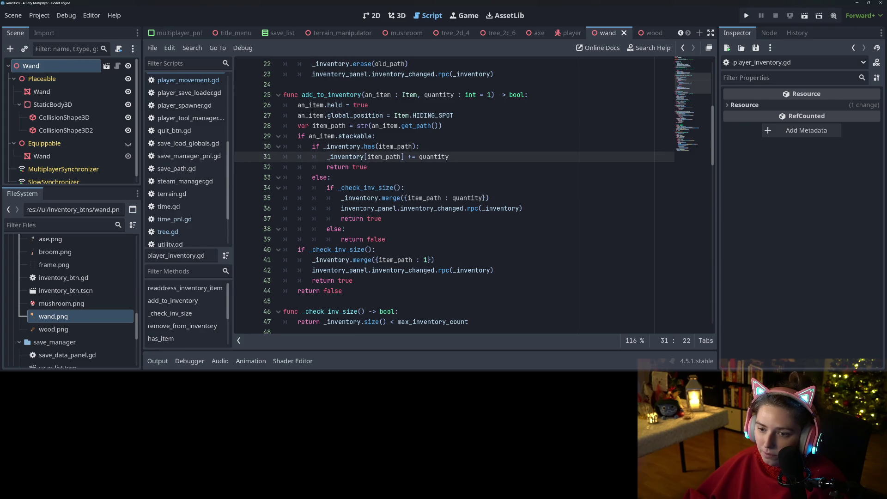
left_click_drag(298, 105, 447, 126)
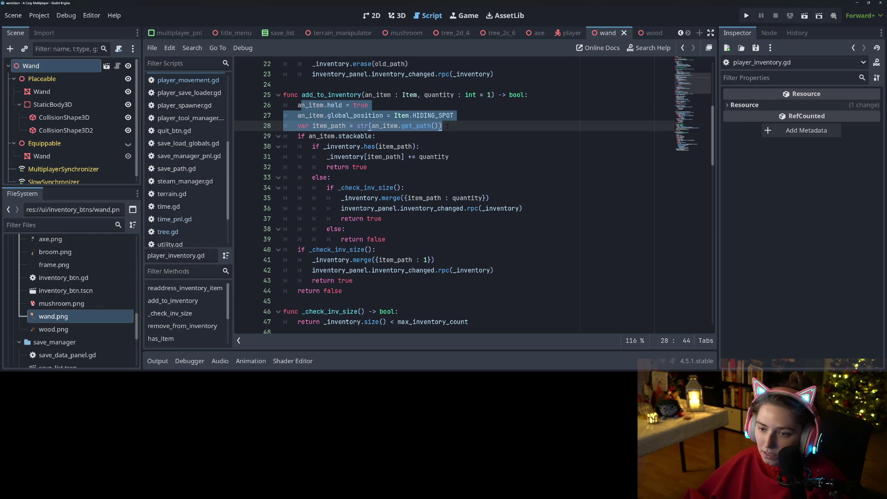
Move the an_item.held and HIDING_SPOT lines from the function top into the quantity-increment branch
left_click(448, 126)
left_click_drag(294, 105, 472, 115)
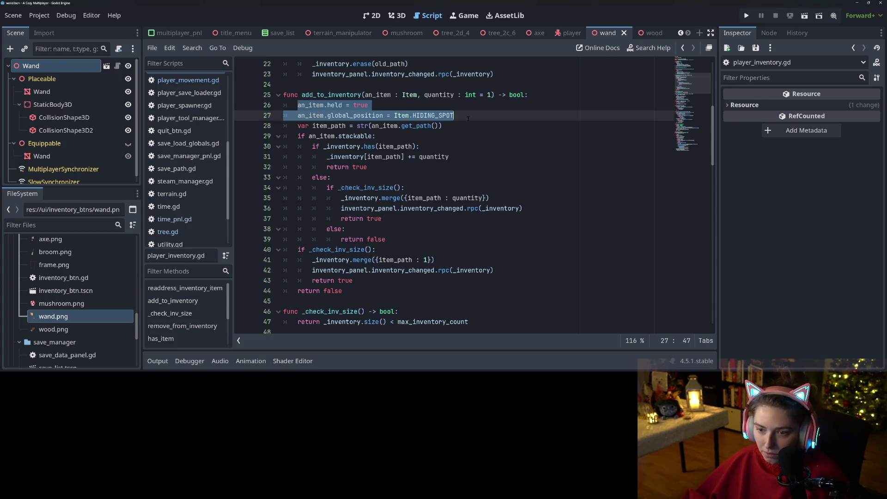
key("ctrl+c")
left_click(458, 156)
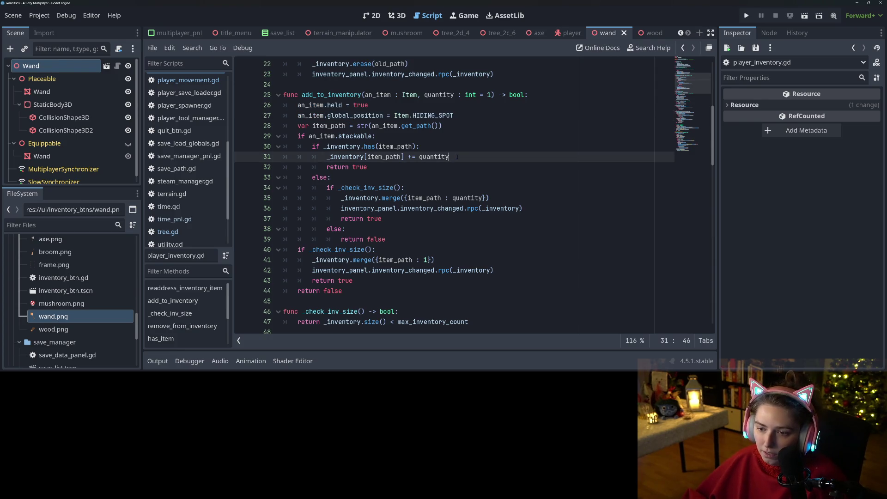
key("Return")
key("ctrl+v")
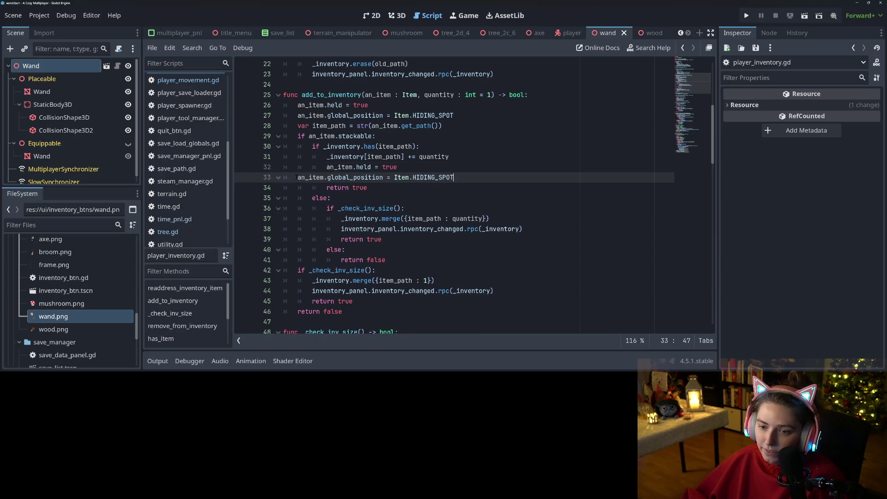
left_click(296, 177)
key("Tab")
key("Tab")
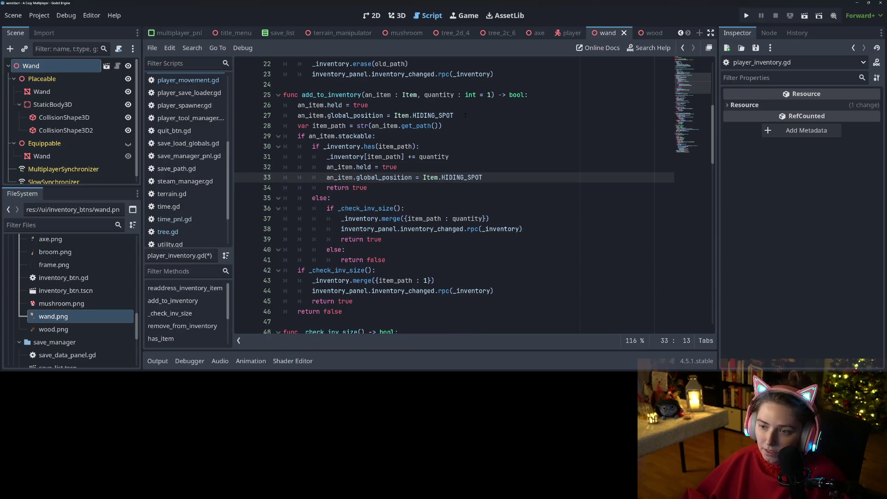
left_click_drag(466, 115, 529, 94)
key("BackSpace")
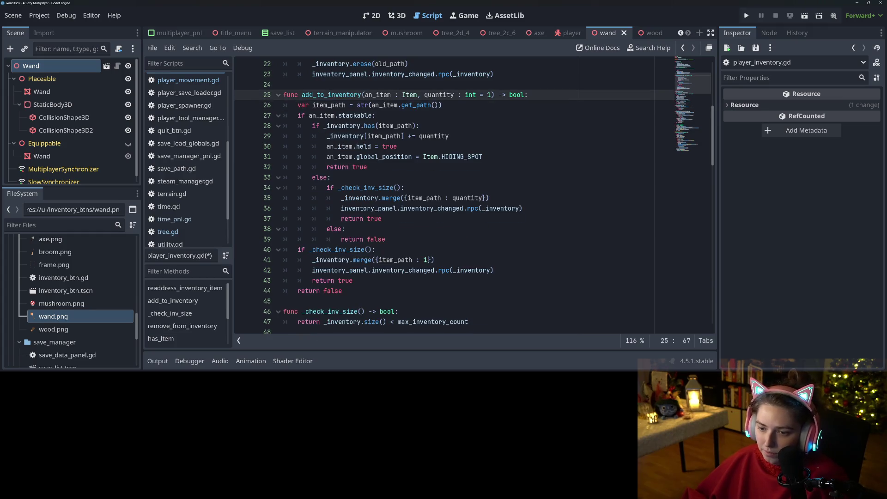
Paste the held and HIDING_SPOT lines, indented, into the merge and last branches, then save
scroll(392, 235, "down", 1)
left_click(531, 180)
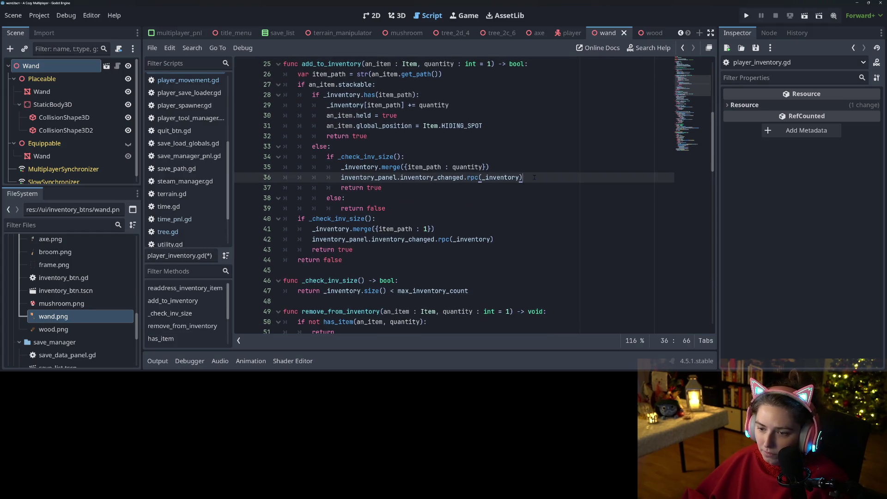
key("Return")
key("ctrl+v")
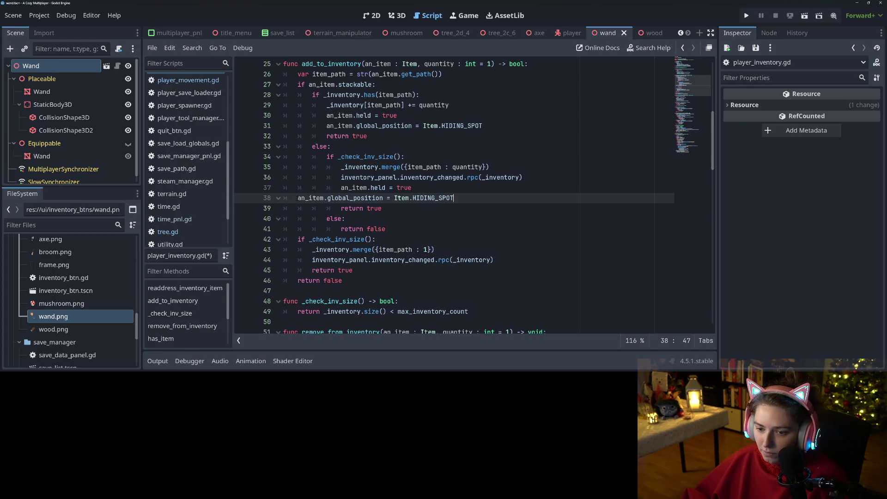
key("Home")
key("Tab")
key("Tab")
key("Tab")
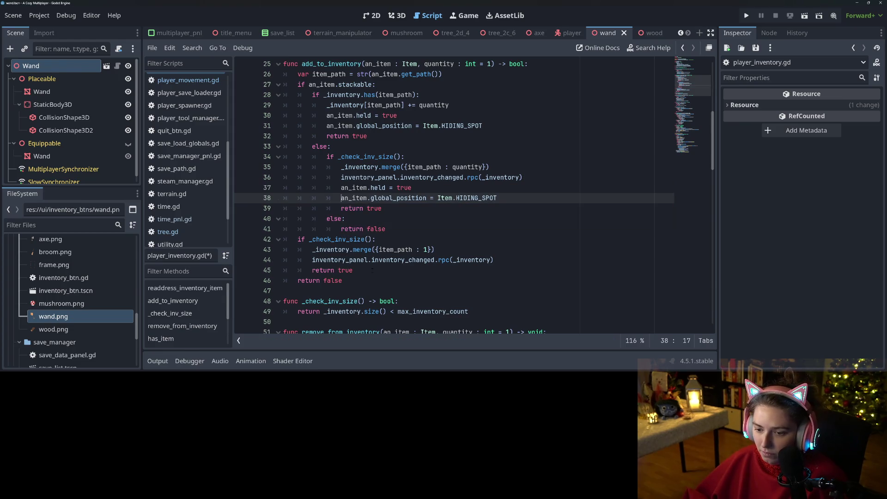
left_click(500, 259)
key("Return")
key("ctrl+v")
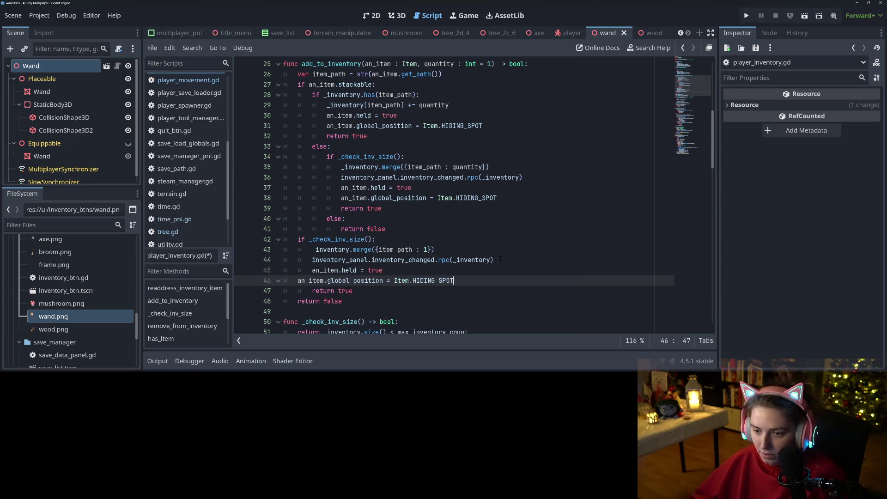
key("Home")
key("Tab")
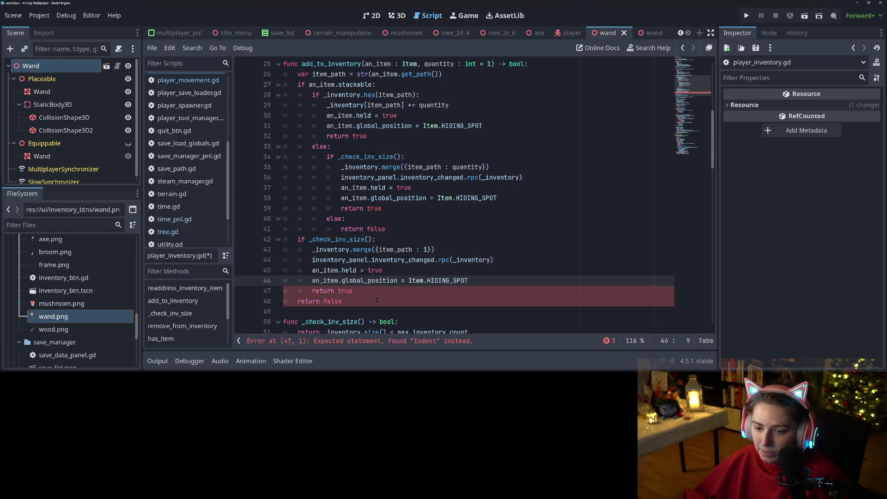
key("ctrl+s")
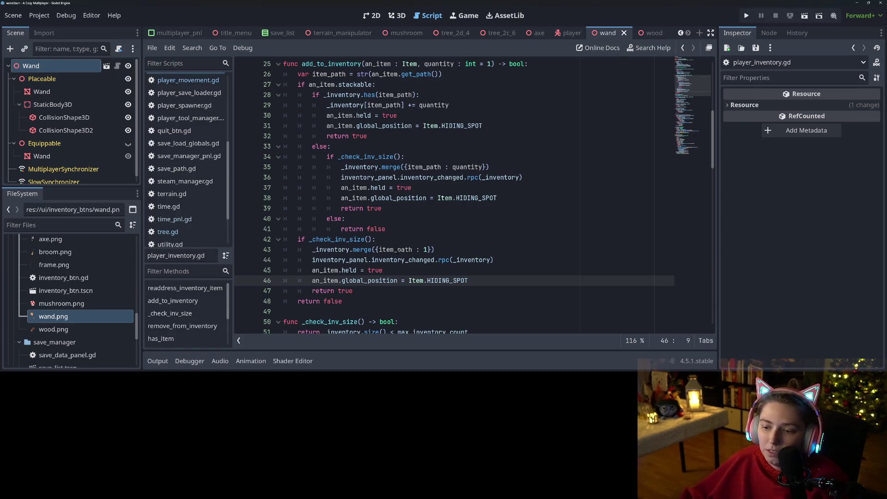
Inspect the stackable if statement and the _check_inv_size capacity check in add_to_inventory
left_click(397, 249)
double_click(347, 239)
scroll(349, 260, "up", 1)
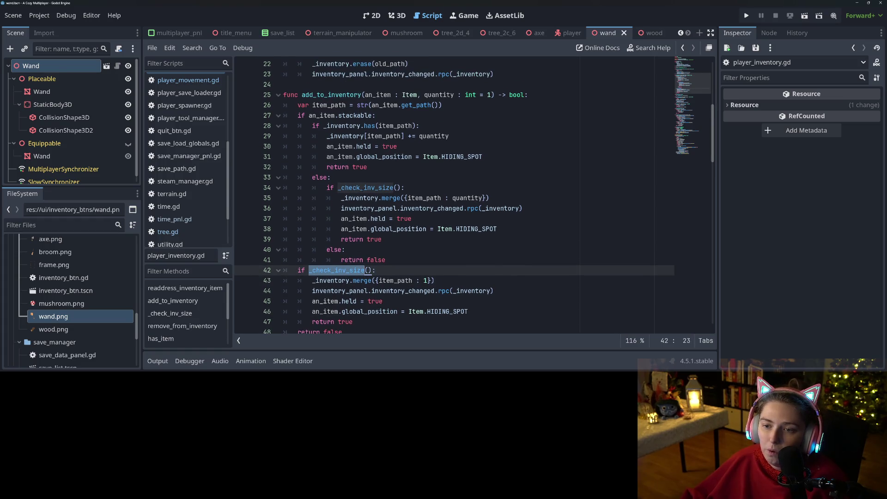
left_click(298, 116)
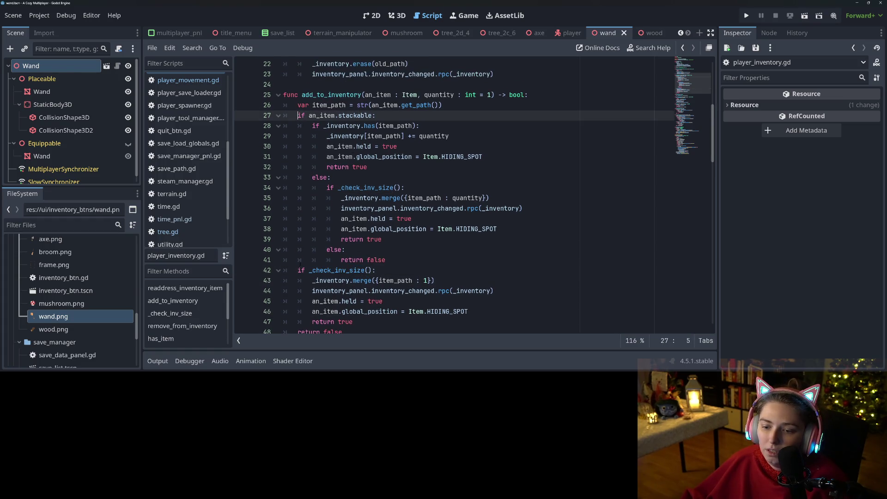
left_click(298, 270)
double_click(332, 271)
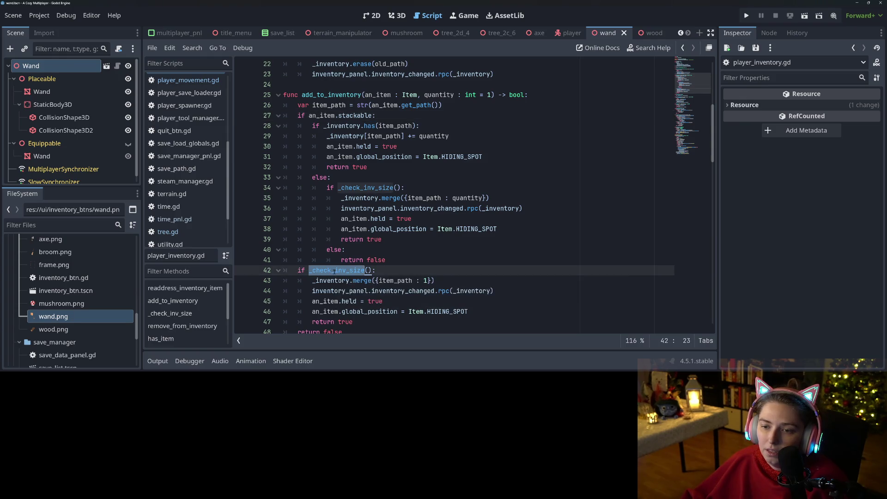
scroll(334, 272, "down", 1)
Review the _check_inv_size check, the merge on line 35 and the else on line 40
left_click(338, 157)
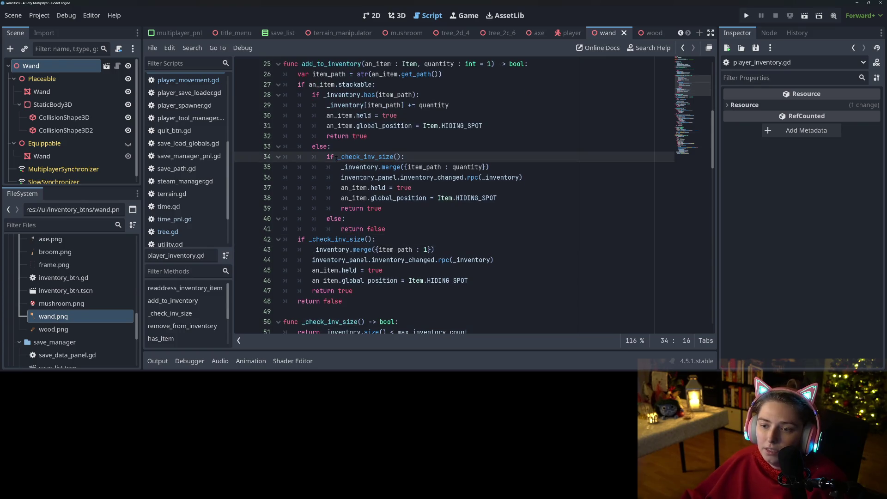
mouse_move(336, 164)
left_click(341, 198)
left_click(341, 167)
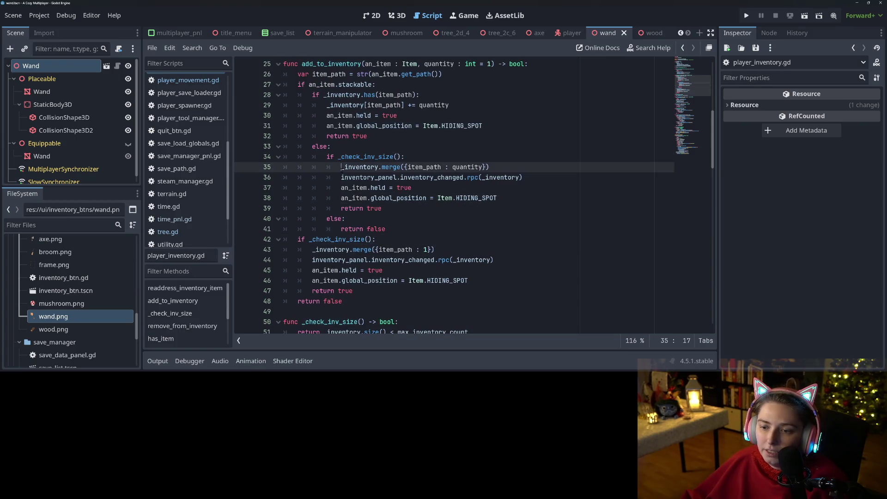
mouse_move(342, 170)
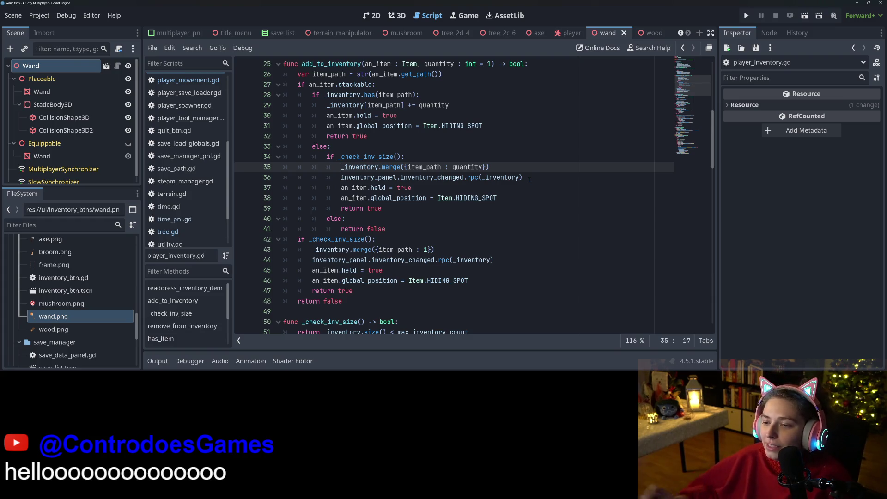
key("Down")
key("Down")
key("Down")
left_click(361, 221)
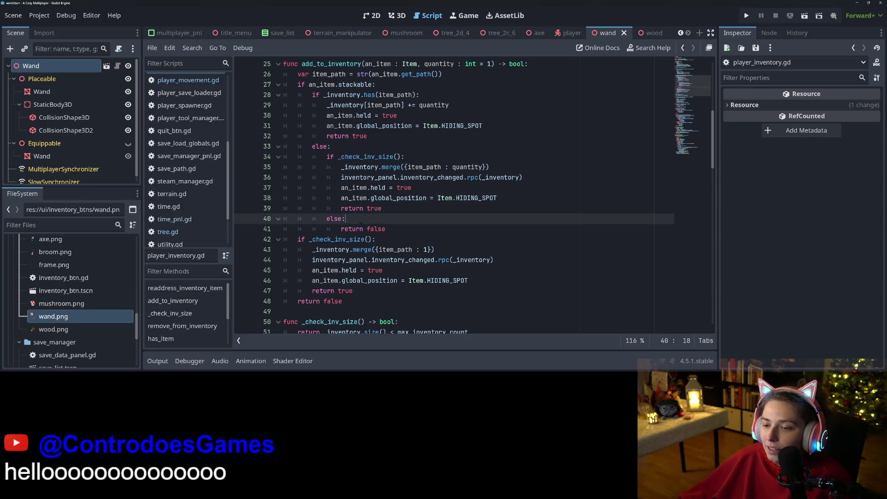
scroll(400, 275, "up", 3)
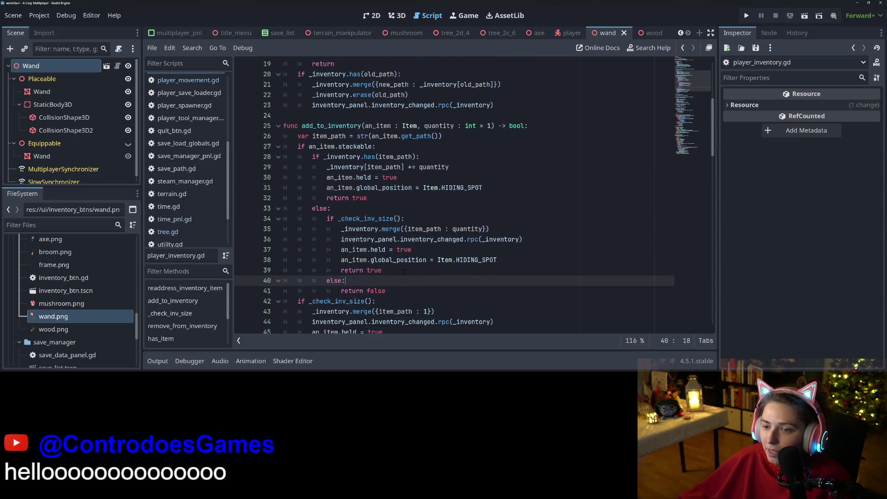
scroll(353, 171, "down", 2)
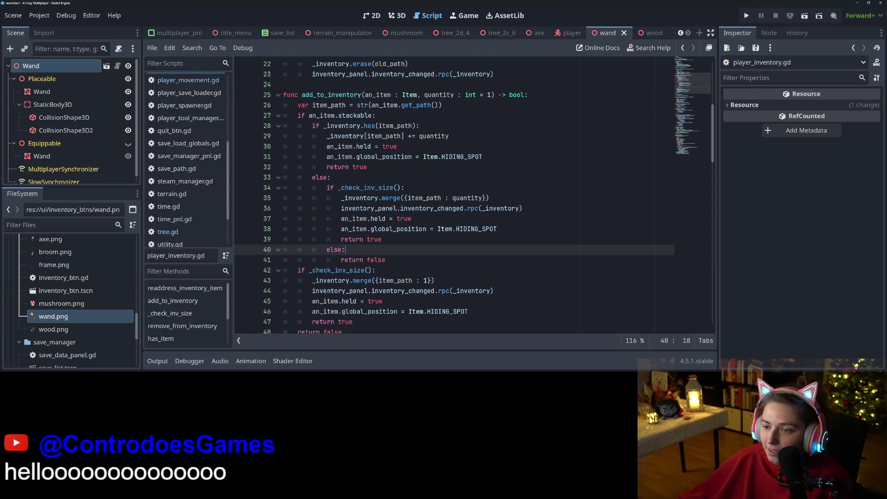
Review the quantity increment on line 29 and the held and hiding-spot lines that follow
left_click(419, 136)
double_click(439, 136)
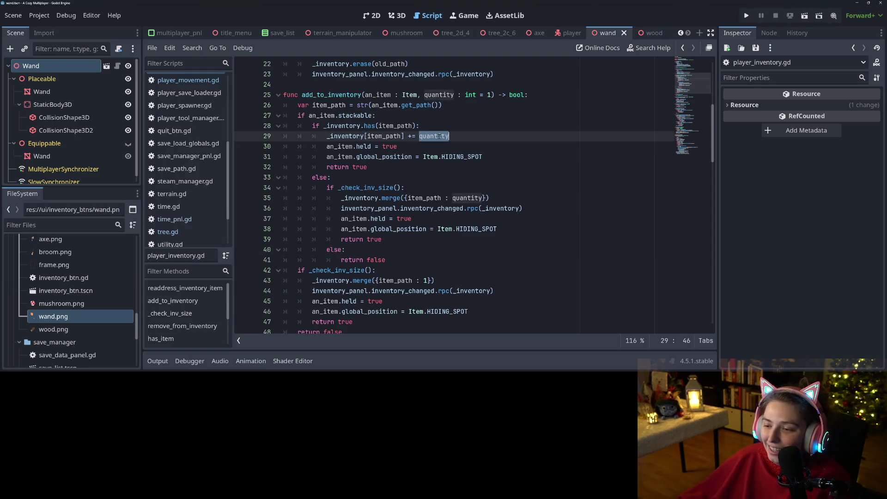
left_click(357, 146)
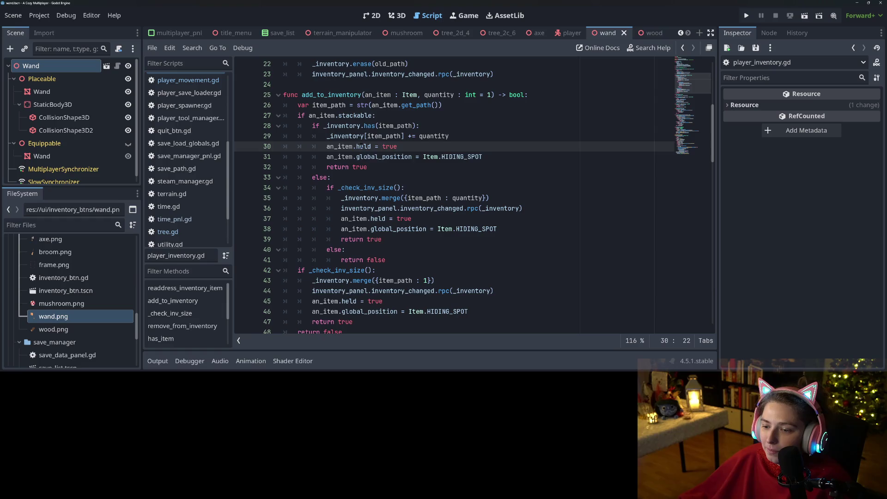
left_click(360, 136)
left_click(360, 156)
left_click(360, 167)
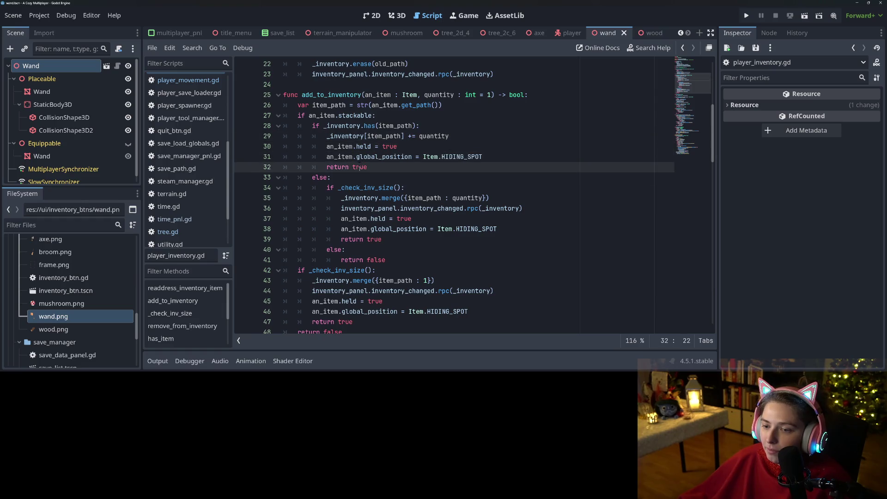
scroll(382, 168, "down", 3)
scroll(382, 168, "up", 3)
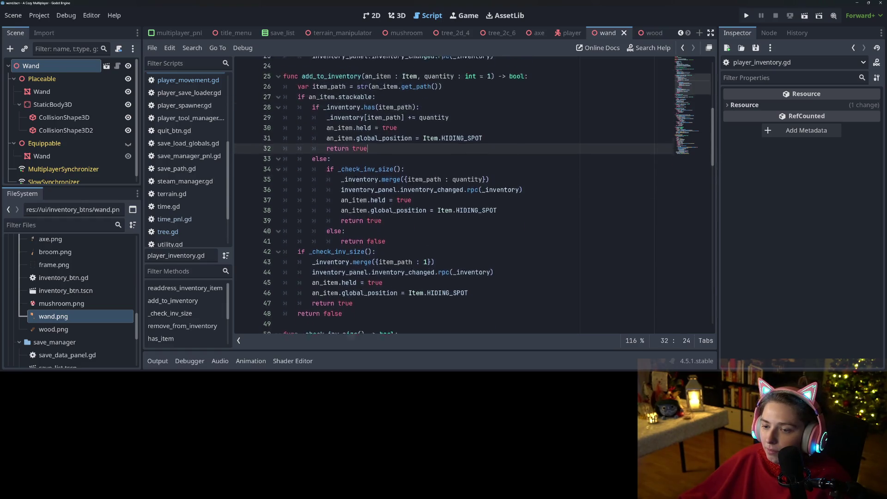
key("Down")
key("Down")
key("Down")
left_click(383, 229, "shift")
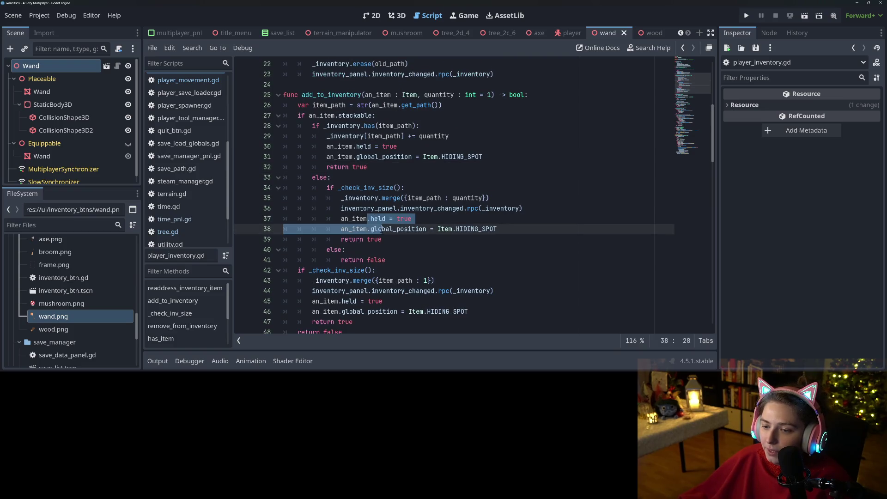
scroll(383, 229, "down", 1)
scroll(413, 208, "up", 1)
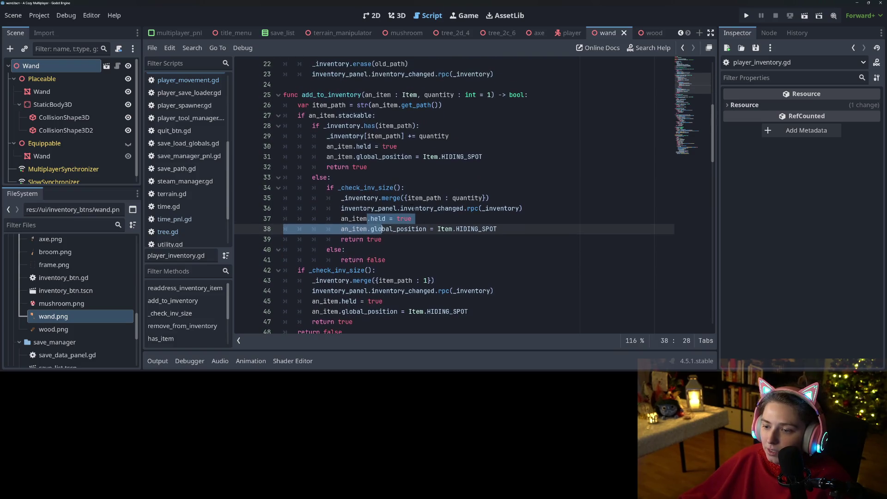
Copy the inventory_panel.inventory_changed.rpc(_inventory) call from line 36 onto a new line after line 29
double_click(443, 209)
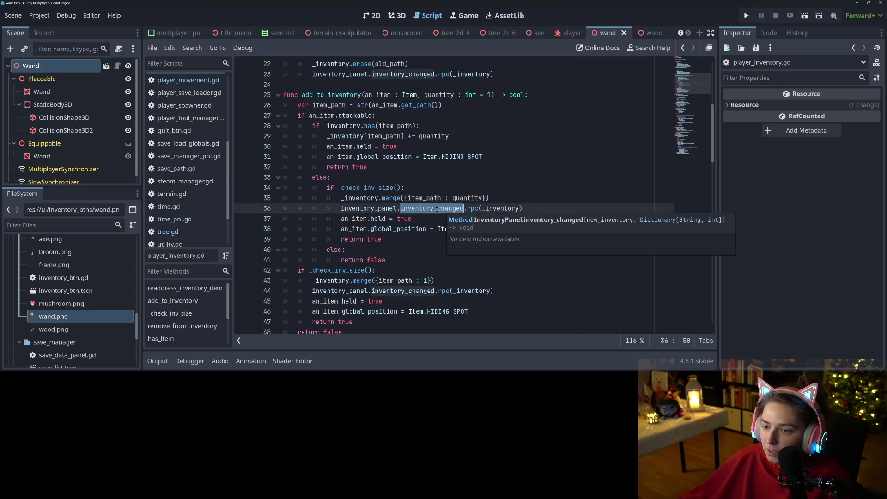
left_click(380, 208)
left_click_drag(341, 209, 523, 209)
key("ctrl+c")
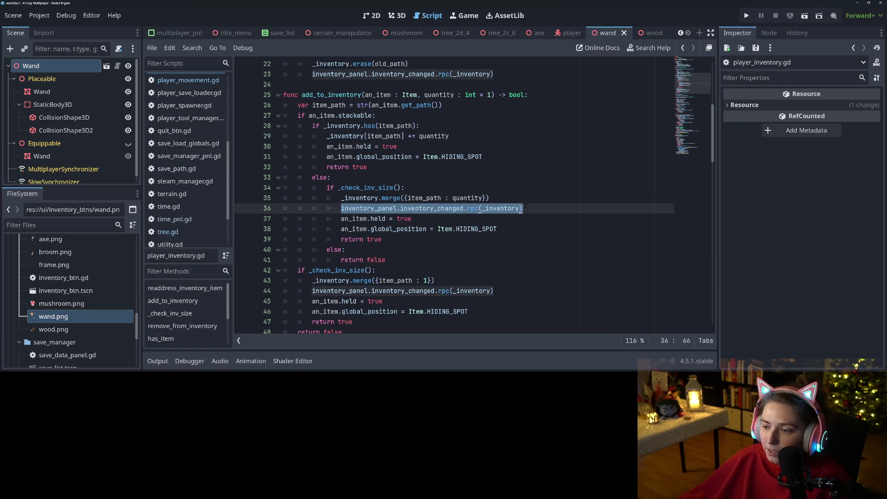
left_click(389, 136)
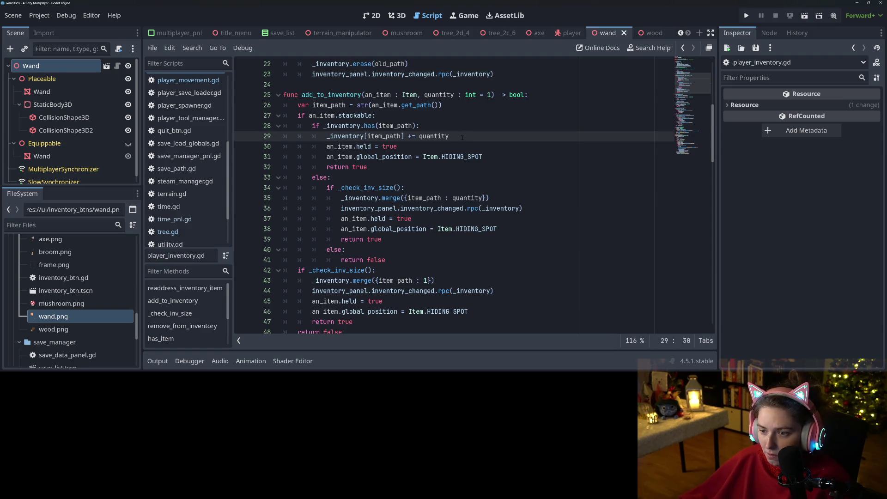
key("Return")
key("ctrl+v")
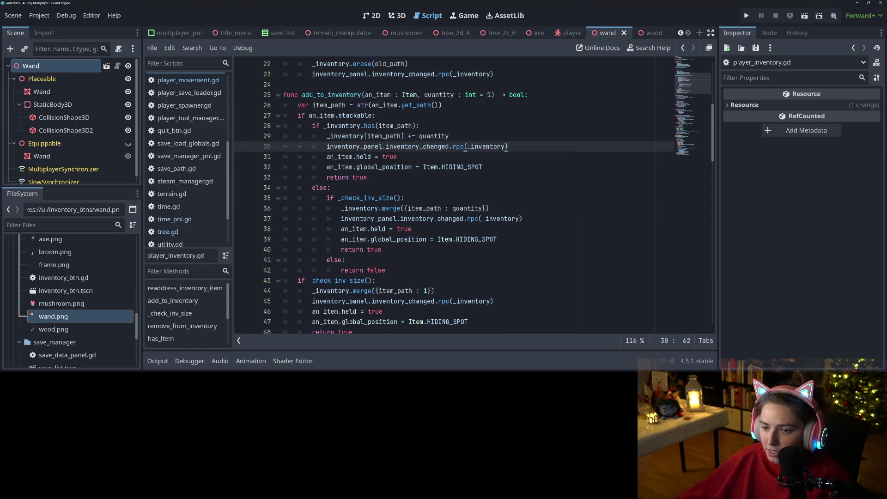
Compare the repeated lines across branches and add blank lines after add_to_inventory's return false
mouse_move(482, 167)
left_mouse_down()
mouse_move(329, 157)
mouse_move(328, 146)
left_mouse_up()
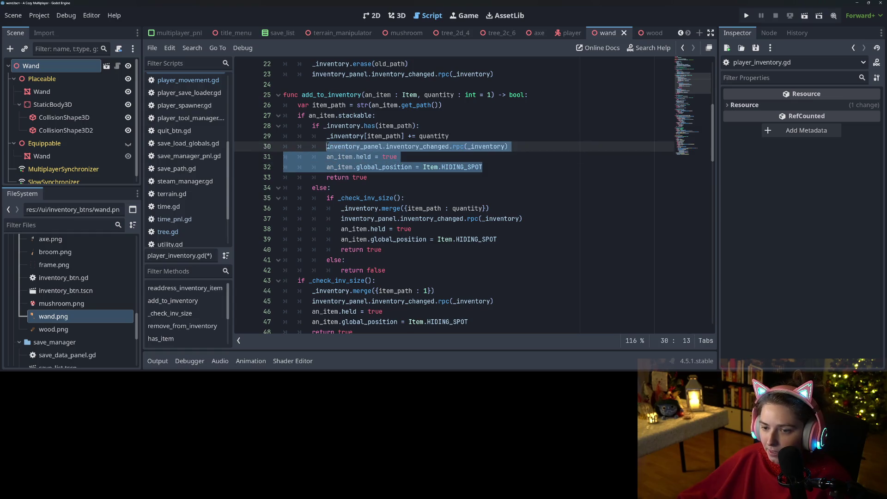
scroll(372, 208, "down", 2)
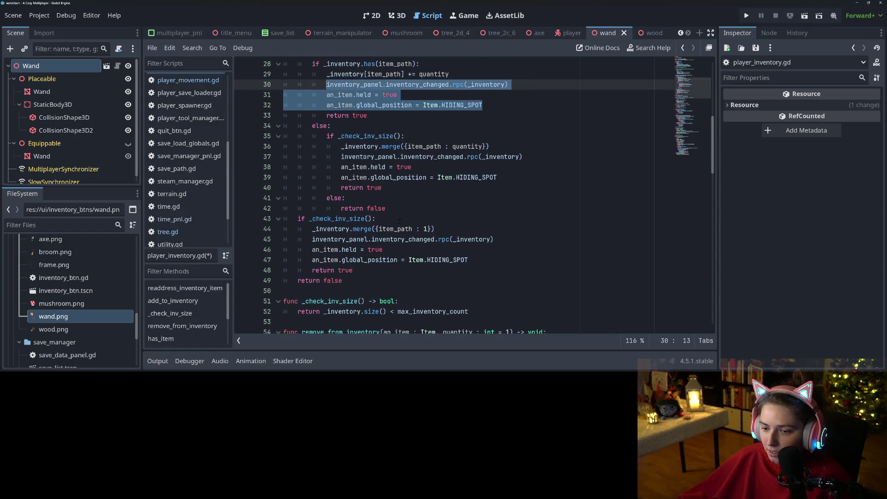
left_click(456, 228)
scroll(453, 227, "up", 2)
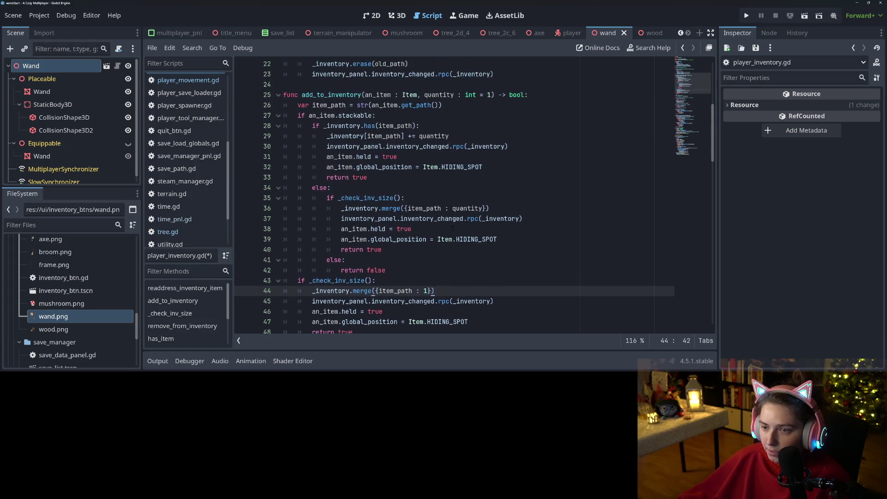
left_click(453, 136)
left_click(489, 209)
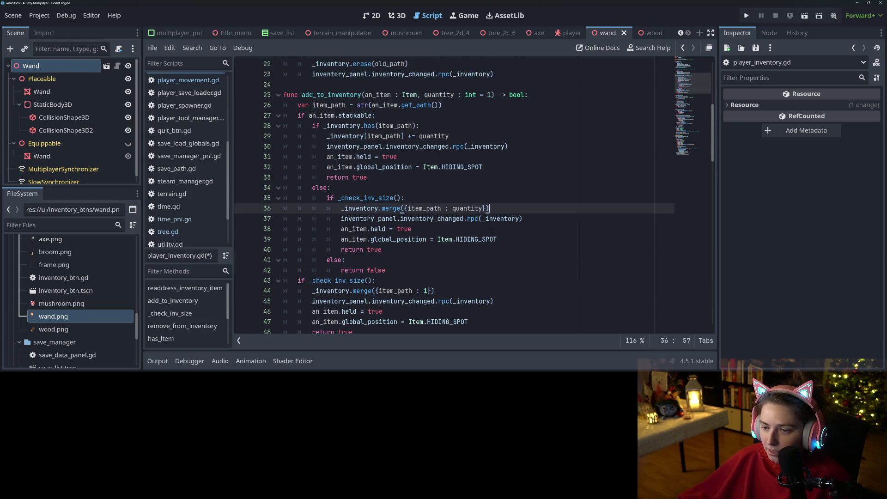
scroll(402, 116, "down", 3)
left_click(366, 257)
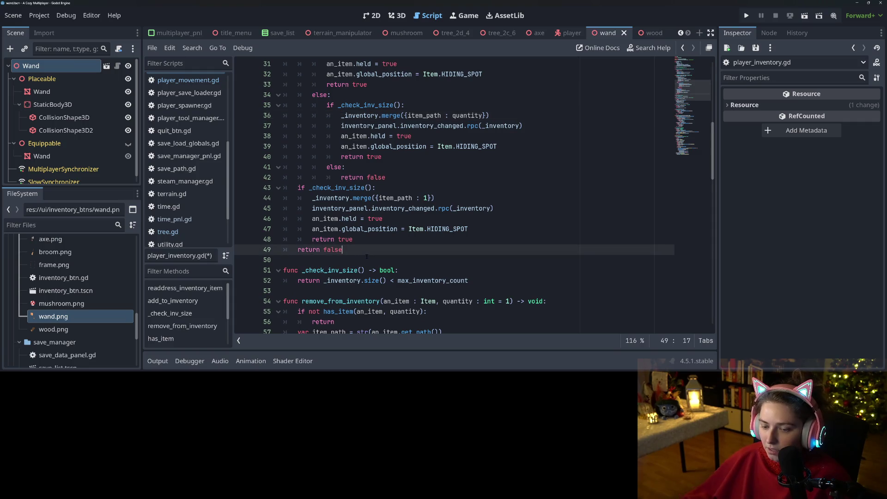
key("Return")
key("Return")
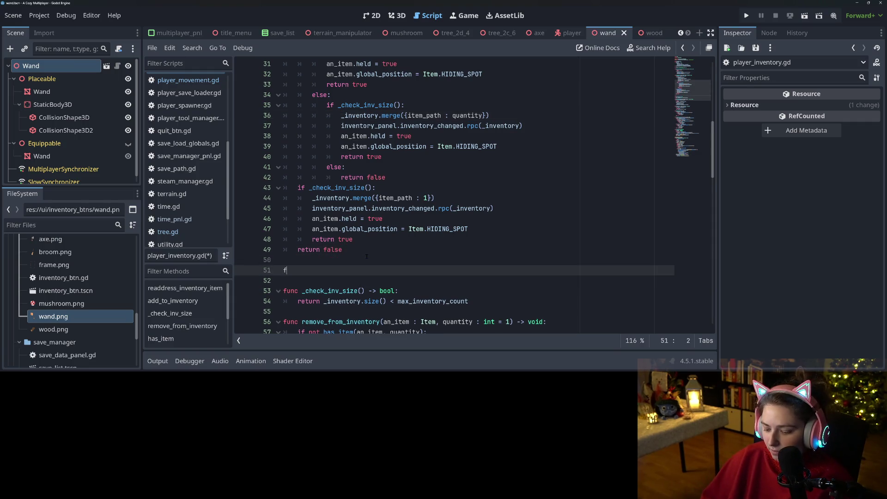
Declare func _handle_add_to_inv(an_item : Item) -> void: below add_to_inventory
type("func _")
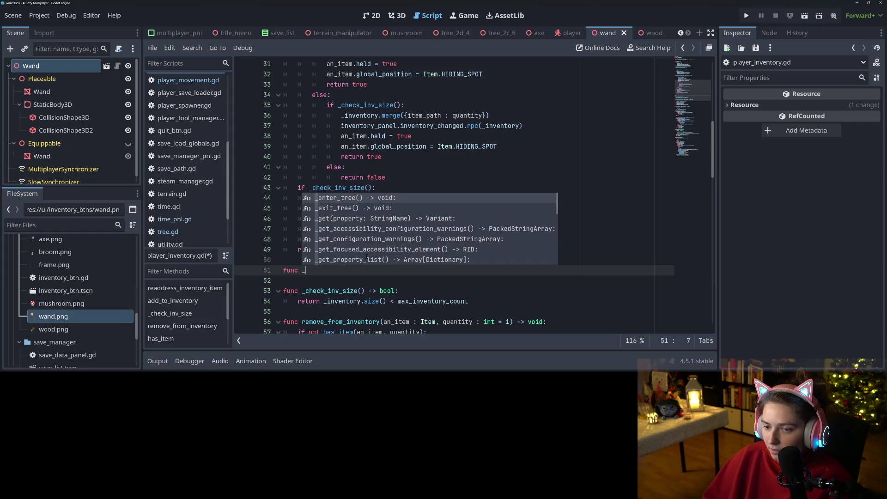
type("handle")
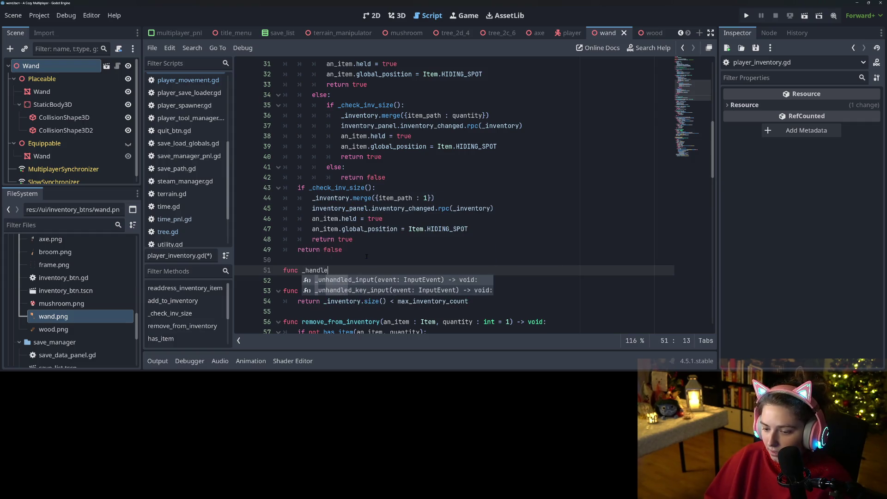
type("_in")
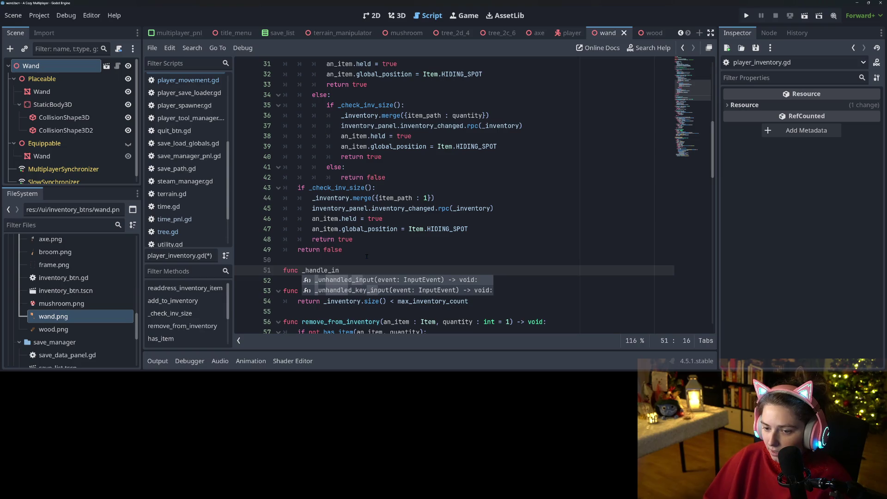
key("BackSpace")
key("BackSpace")
type("add_to")
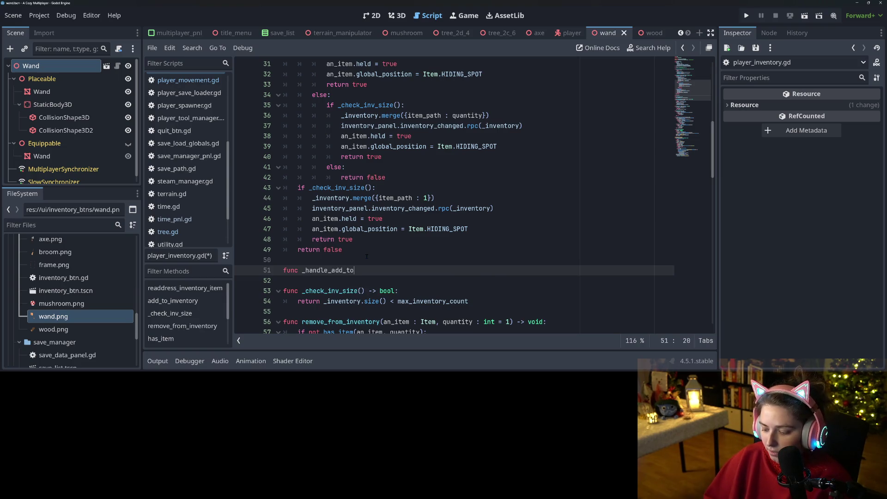
type("_inv(")
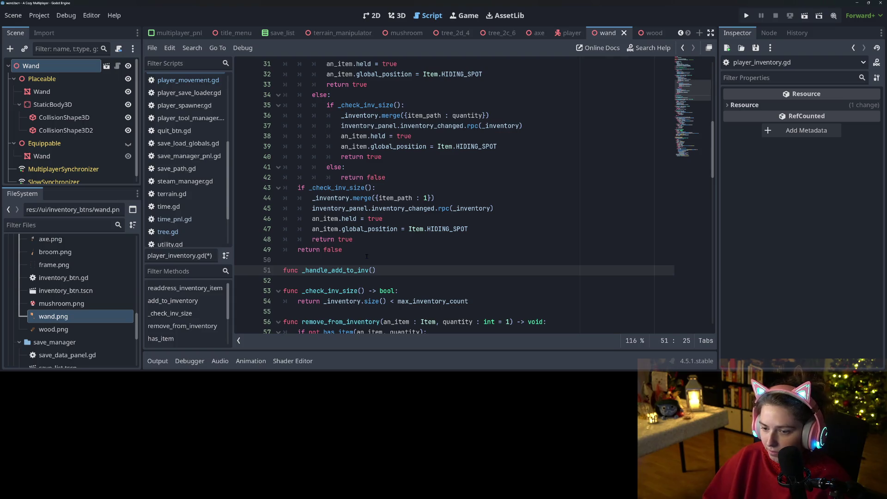
type("an_i")
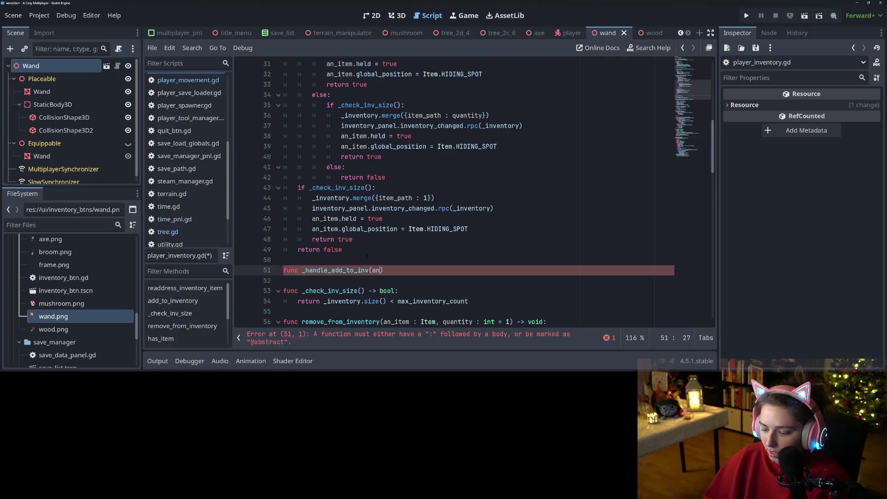
type("tem")
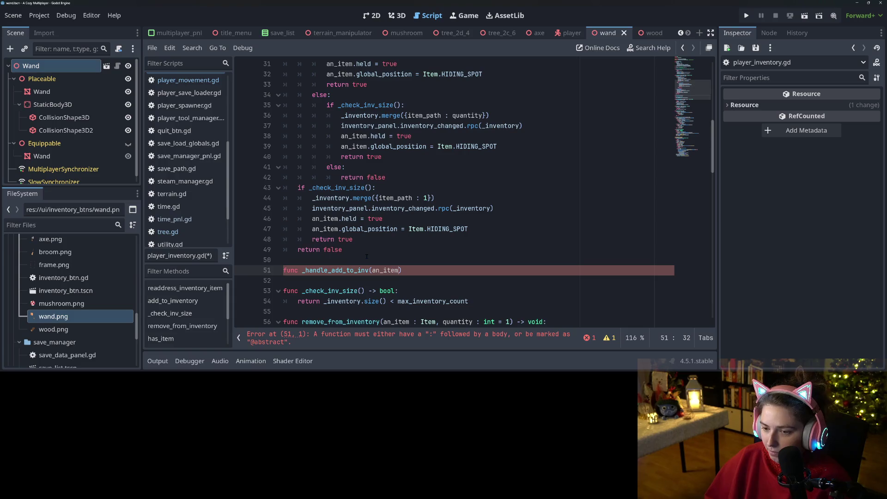
type(" : Item")
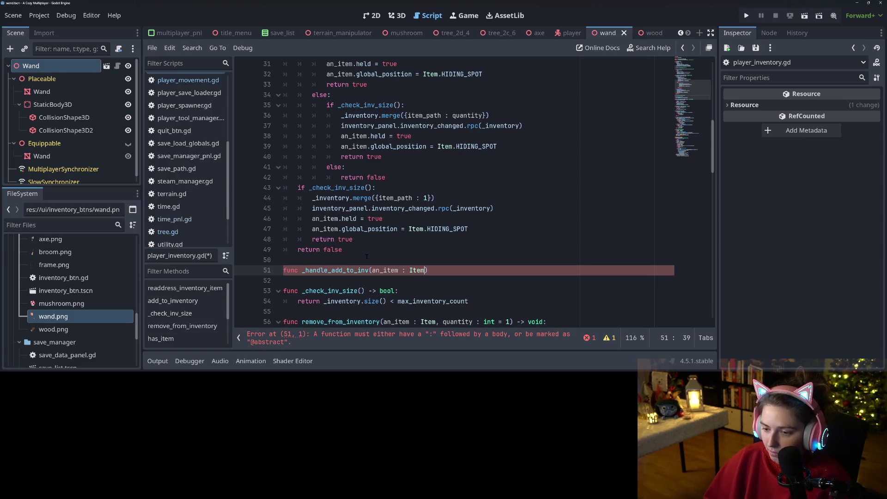
type(",")
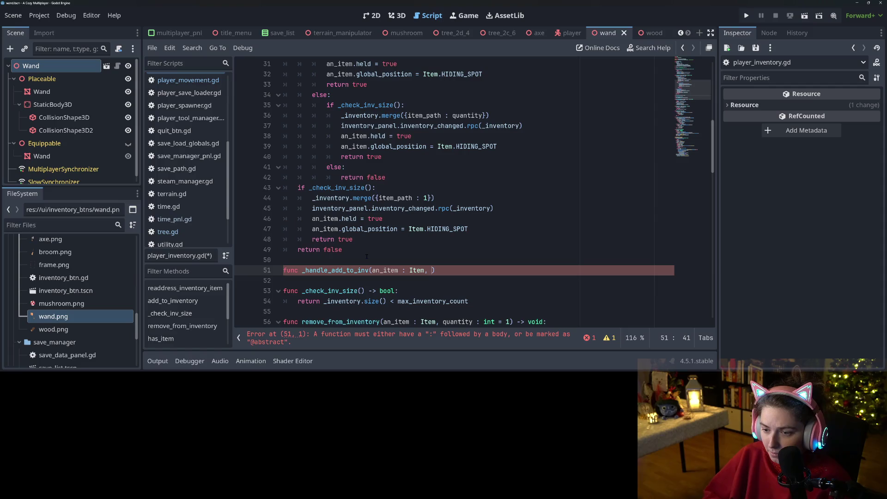
key("BackSpace")
key("BackSpace")
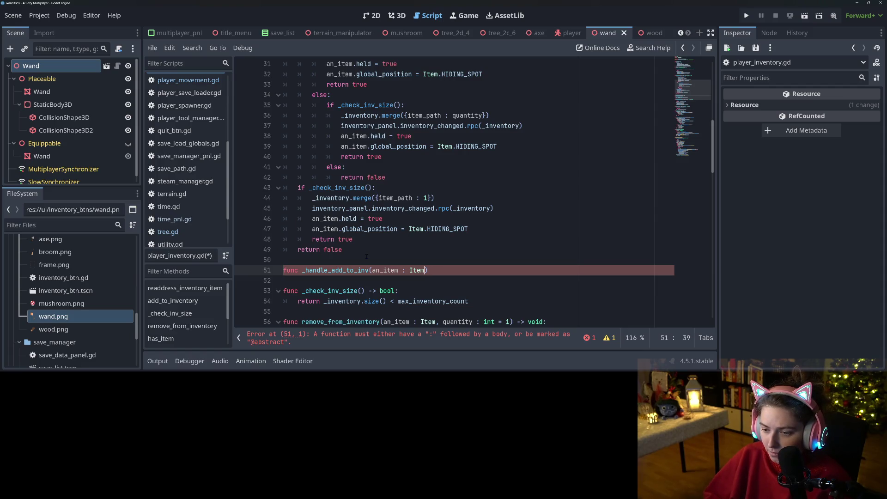
type(") -")
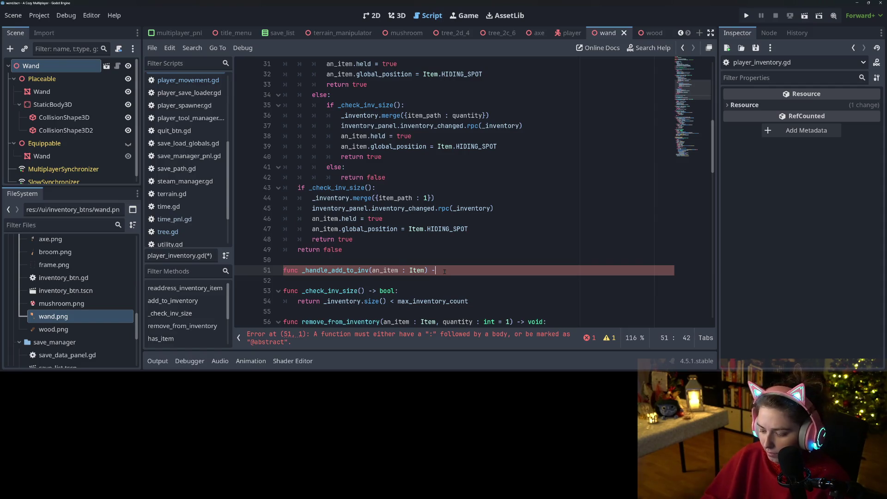
type("> void:")
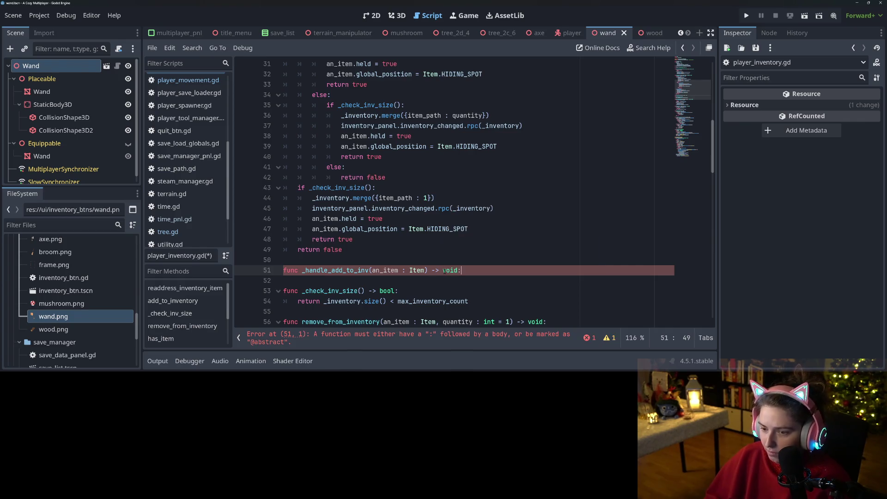
key("Return")
Copy the panel update, held and HIDING_SPOT lines 45–47 into the new function's body
left_click_drag(312, 208, 468, 229)
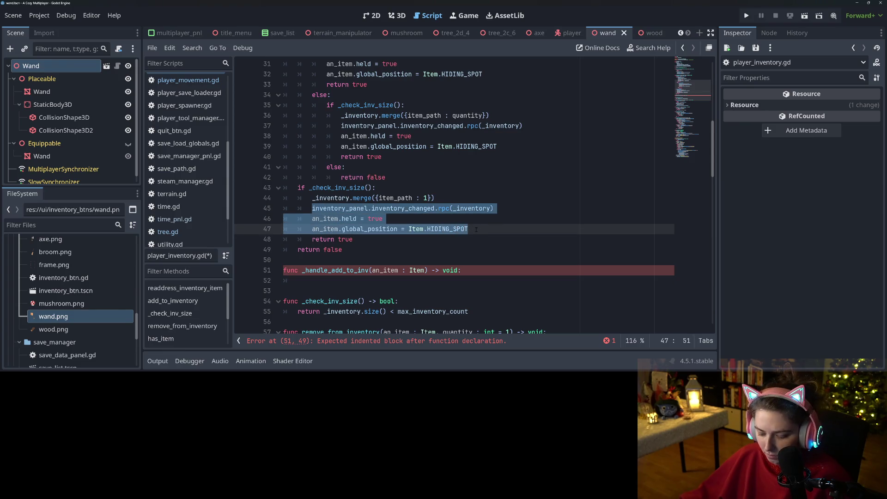
key("ctrl+c")
left_click(342, 280)
key("ctrl+v")
left_click_drag(284, 291, 344, 301)
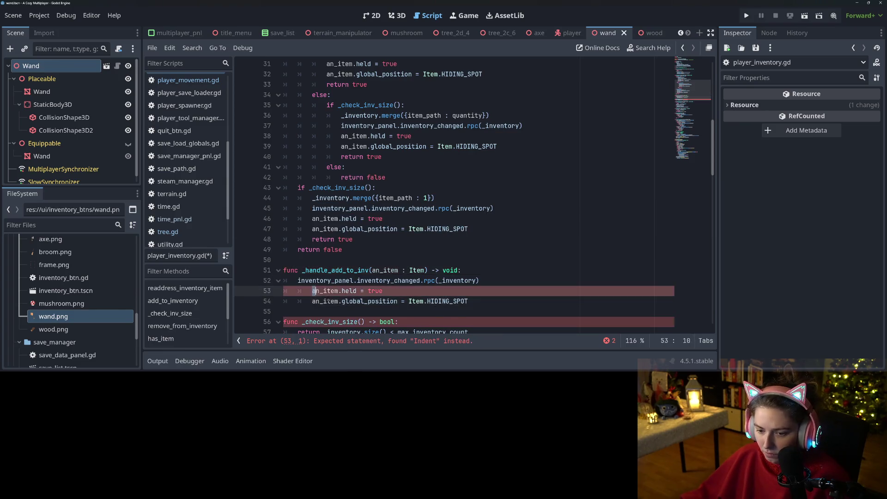
Fix the helper body's indentation and replace lines 45–47 with _handle_add_to_inv(an_item)
key("shift+Tab")
left_click(397, 289)
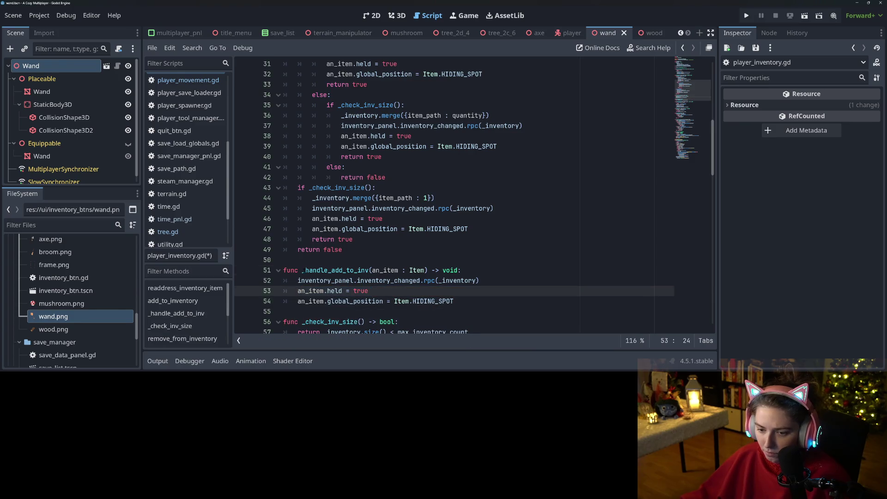
double_click(335, 270)
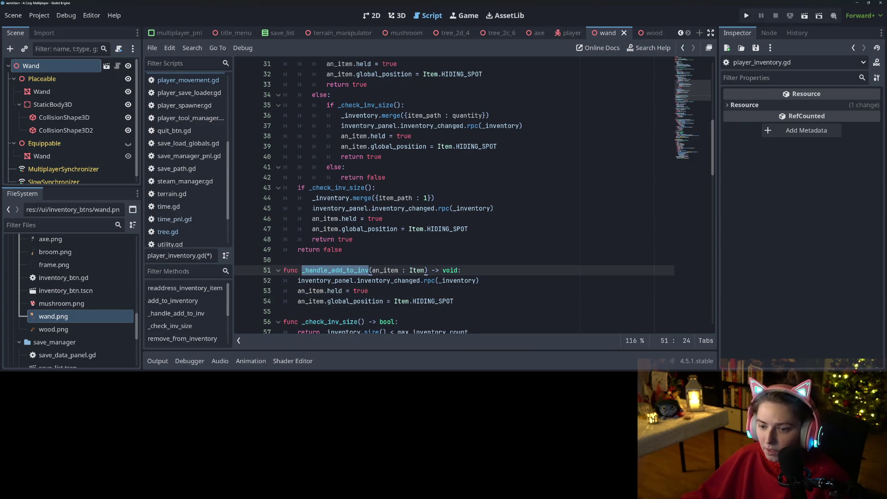
left_click_drag(313, 209, 342, 208)
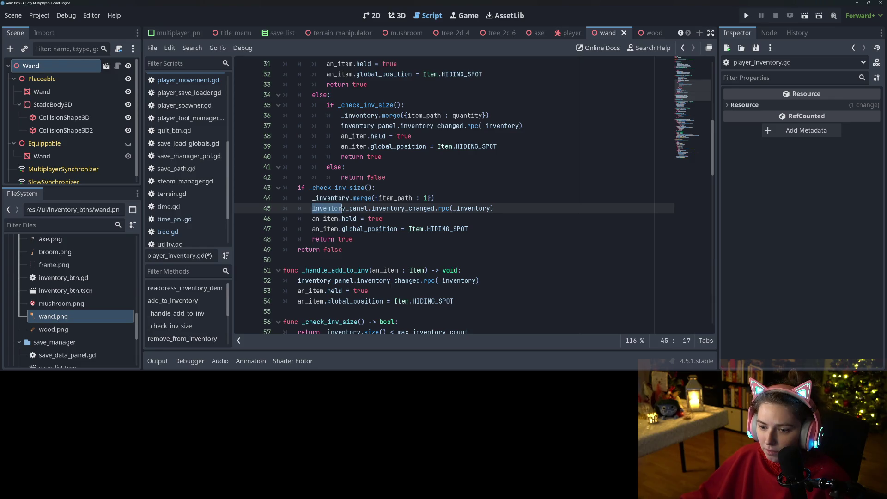
left_click(342, 208)
left_click_drag(468, 229, 313, 209)
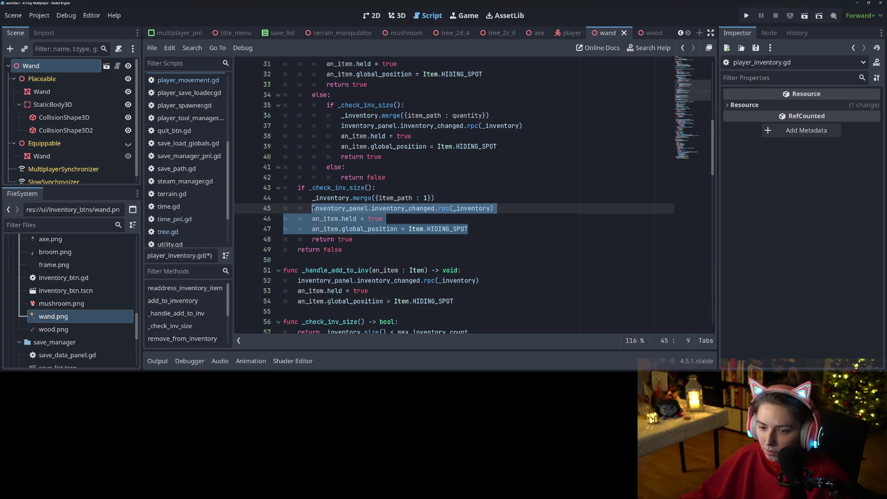
key("BackSpace")
type("_handle_add_to_inv(an")
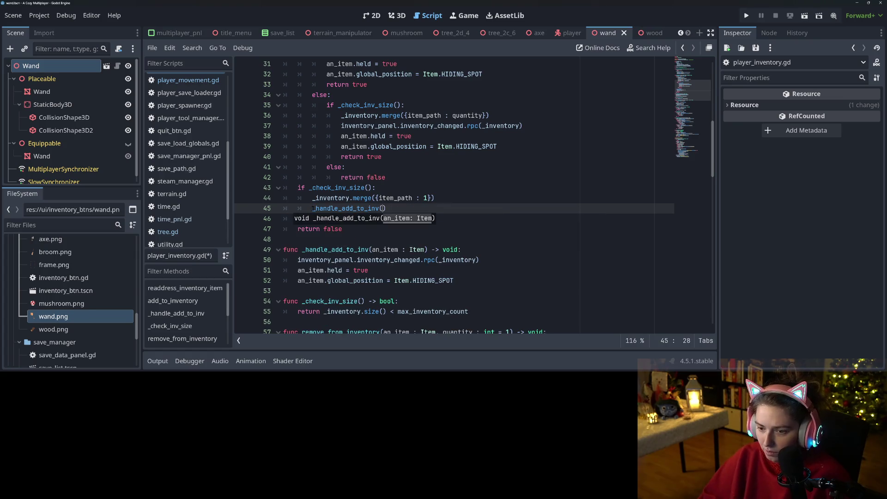
key("Return")
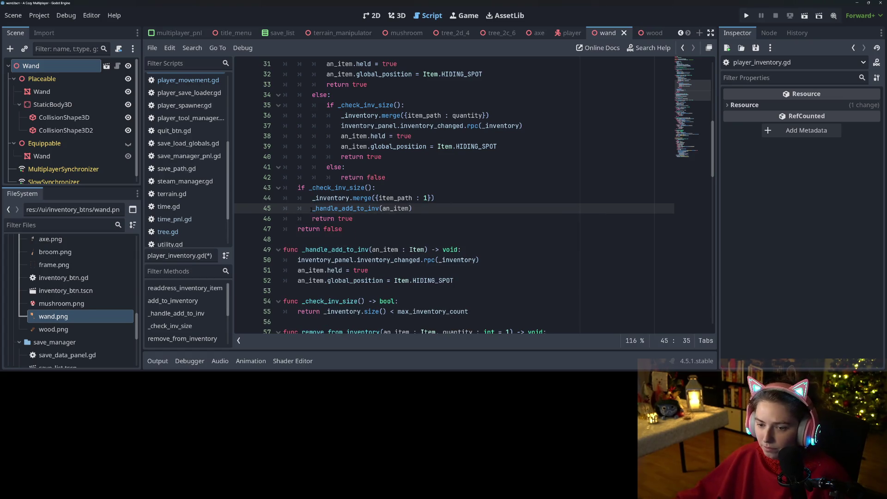
Replace the duplicated blocks on lines 37–39 and 30–32 with the _handle_add_to_inv(an_item) call
mouse_move(312, 209)
left_mouse_down()
mouse_move(387, 199)
mouse_move(413, 209)
left_mouse_up()
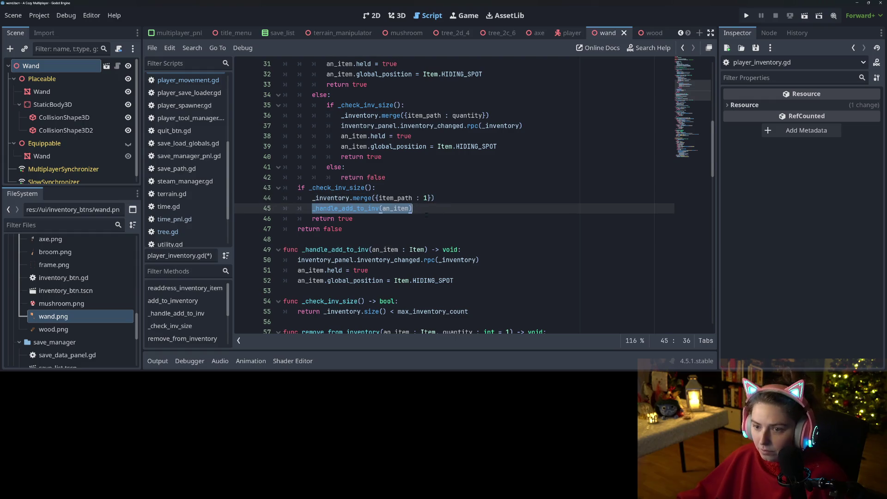
scroll(416, 209, "up", 3)
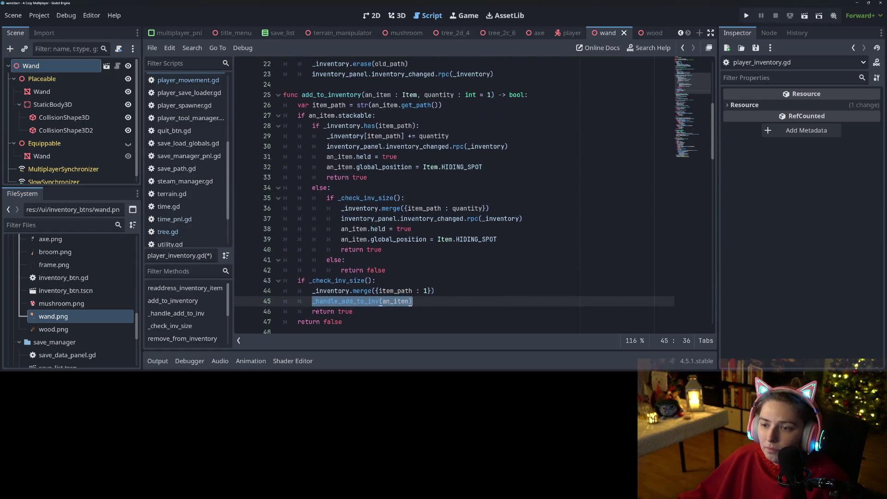
left_click(342, 209)
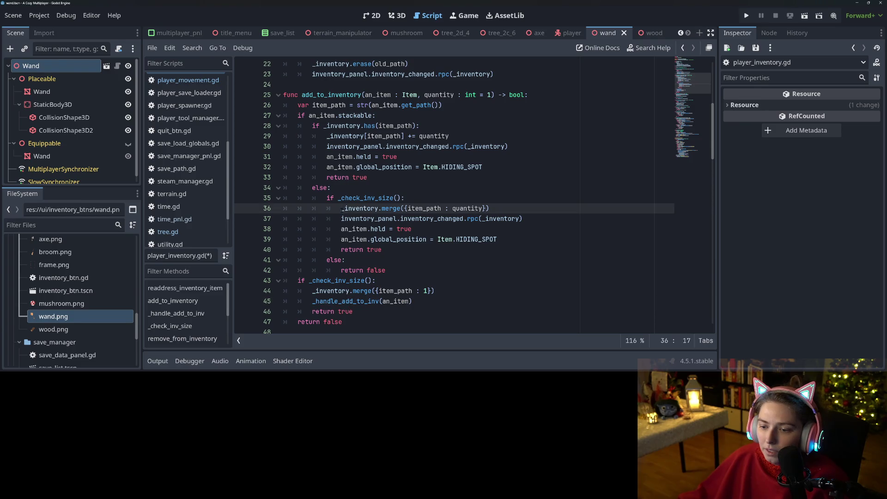
left_click_drag(342, 218, 500, 240)
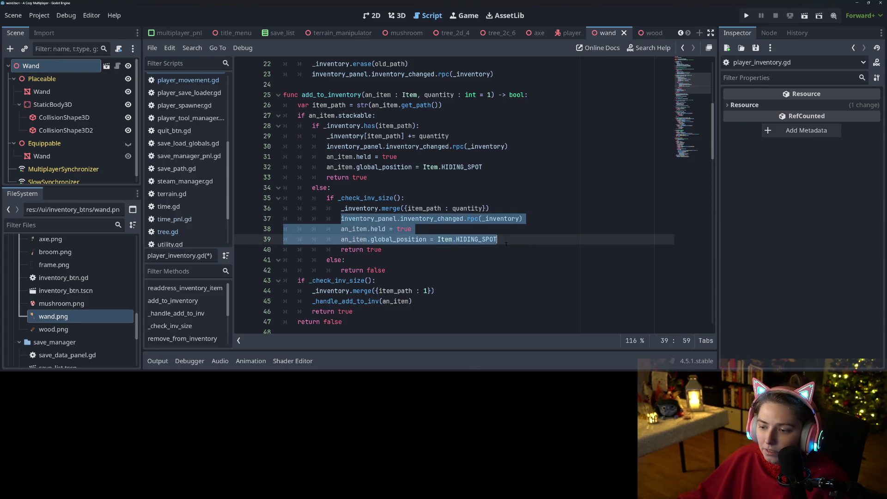
key("ctrl+v")
double_click(393, 220)
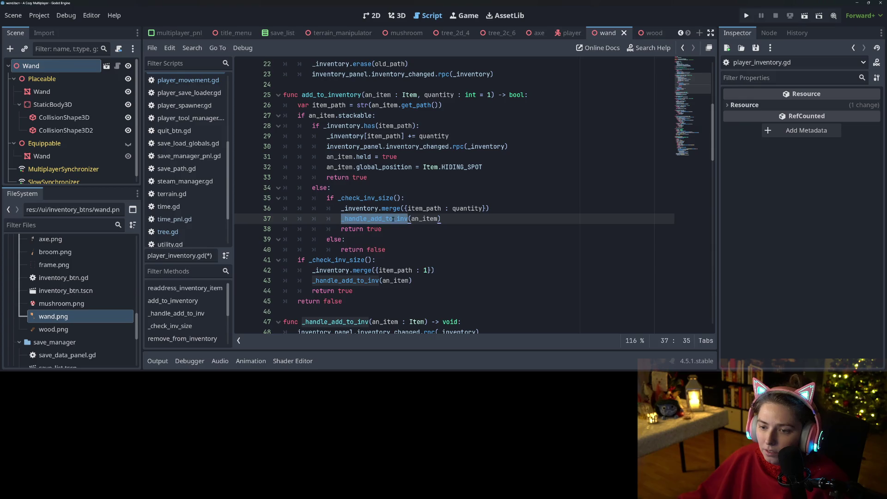
scroll(394, 219, "up", 1)
mouse_move(327, 177)
left_mouse_down()
mouse_move(509, 178)
mouse_move(499, 199)
left_mouse_up()
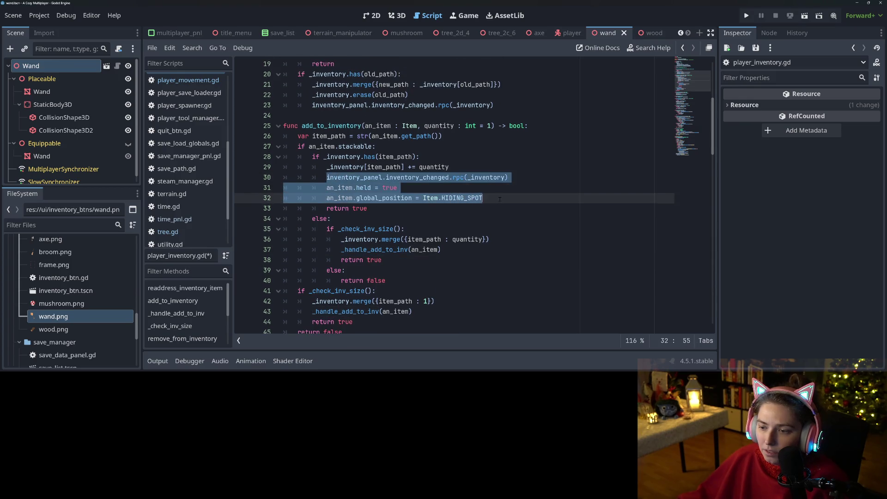
key("ctrl+v")
Save player_inventory.gd
scroll(500, 199, "down", 3)
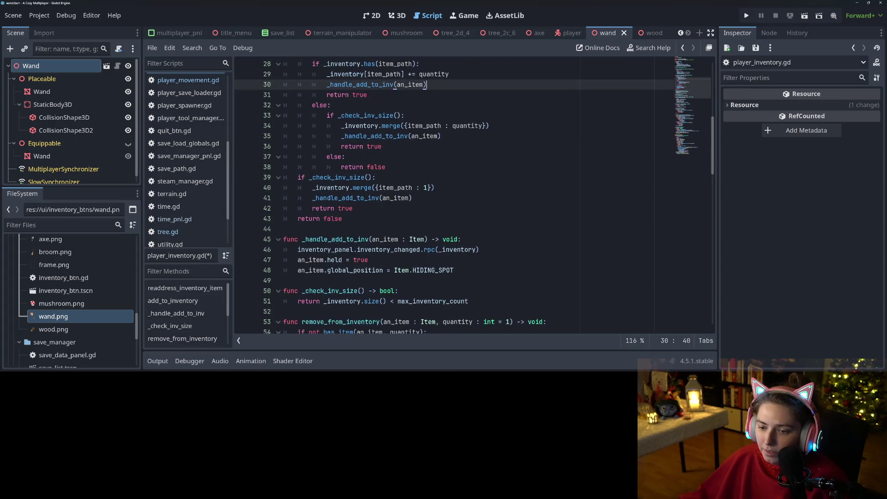
double_click(336, 240)
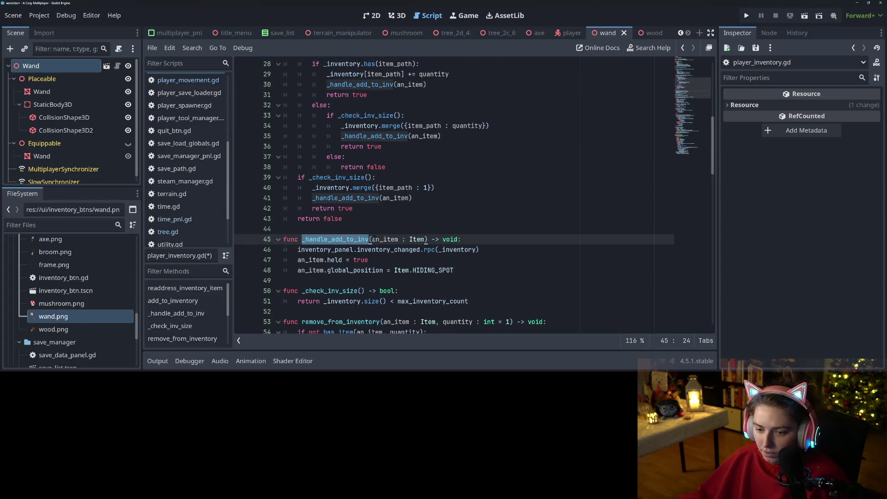
key("ctrl+s")
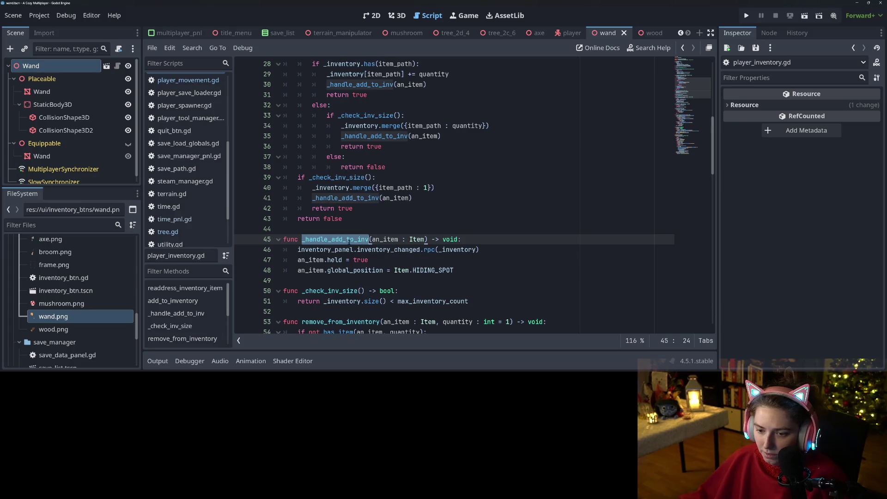
scroll(370, 240, "up", 2)
scroll(426, 303, "down", 1)
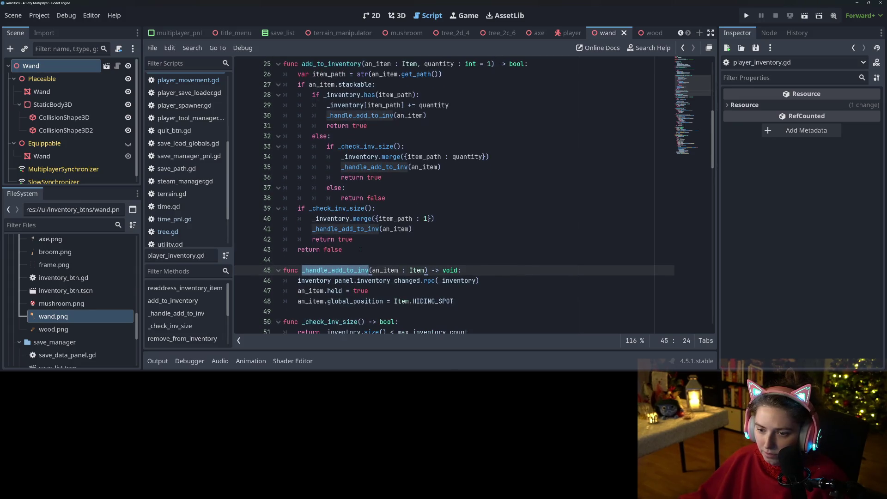
scroll(426, 303, "up", 1)
double_click(330, 94)
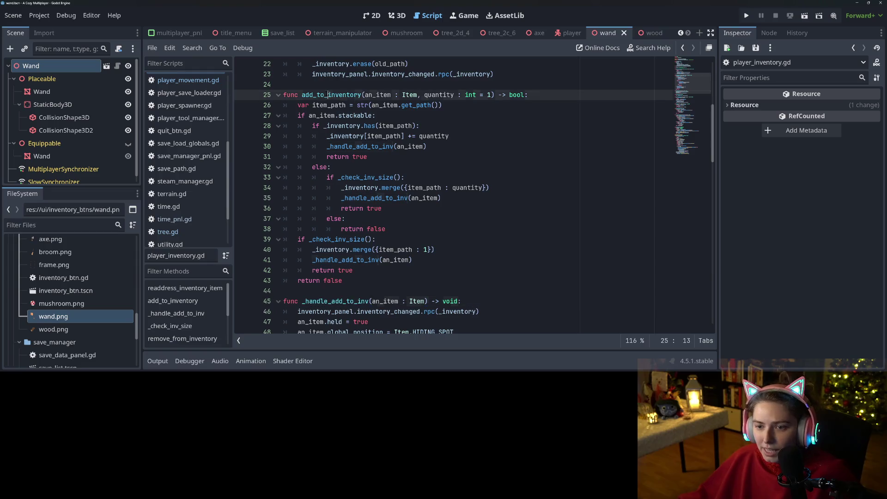
left_click(359, 146)
double_click(358, 146)
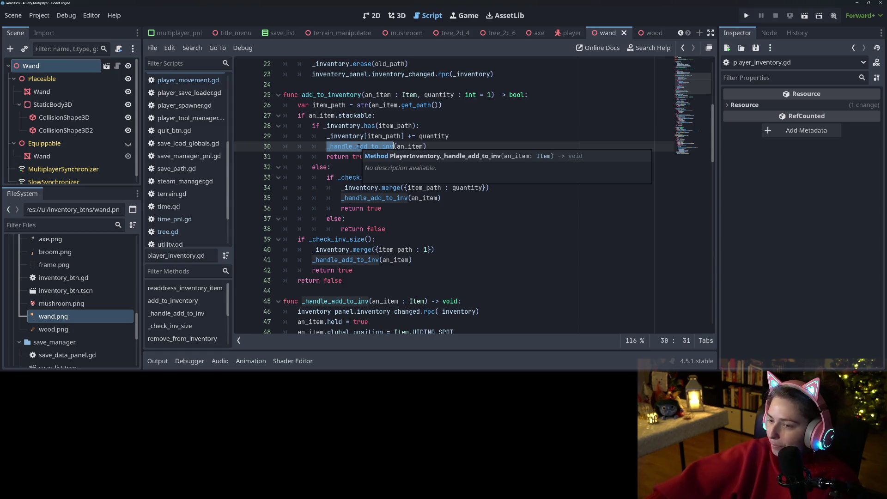
left_click(358, 147)
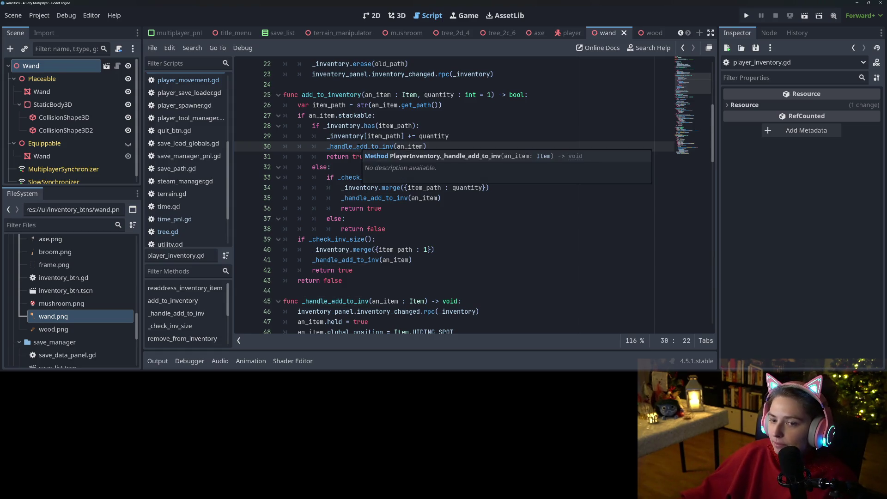
double_click(360, 146)
left_click(430, 147)
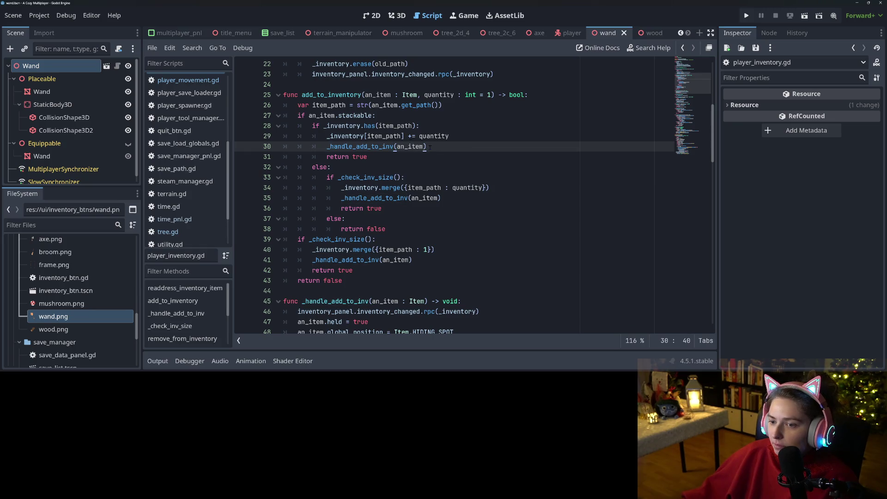
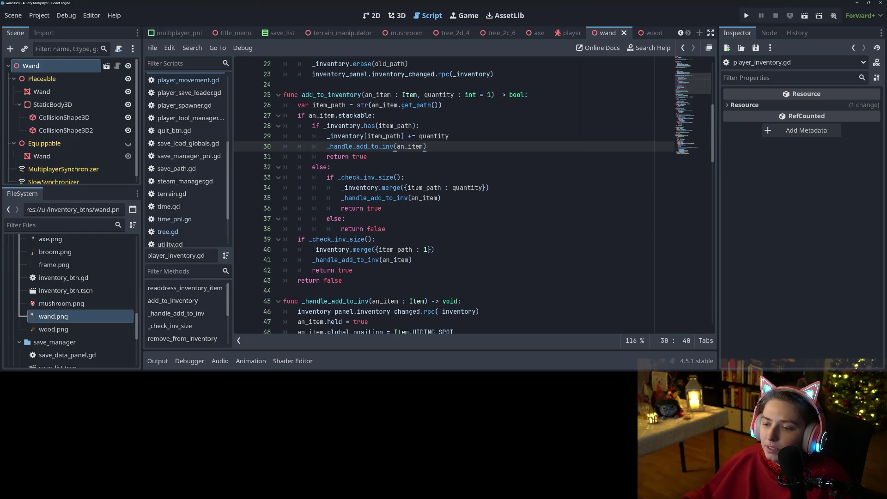
Inspect the quantity argument passed in add_to_inventory's merge call on line 34
double_click(471, 188)
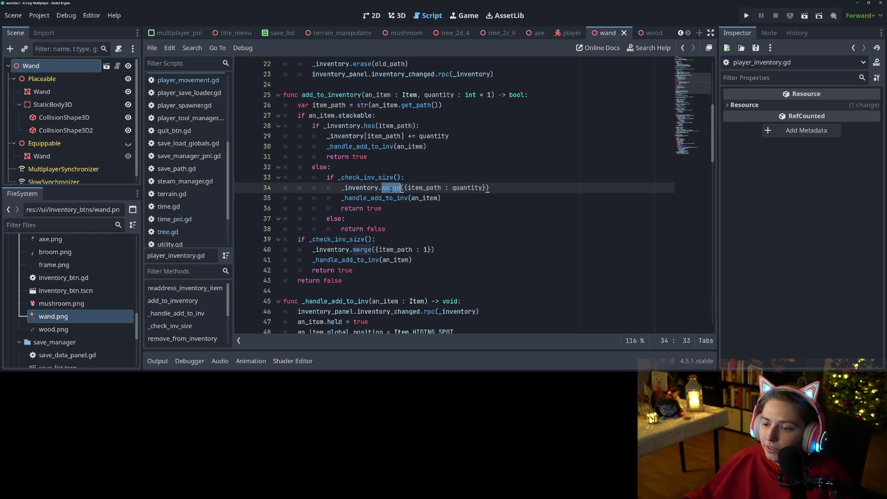
left_click(479, 187)
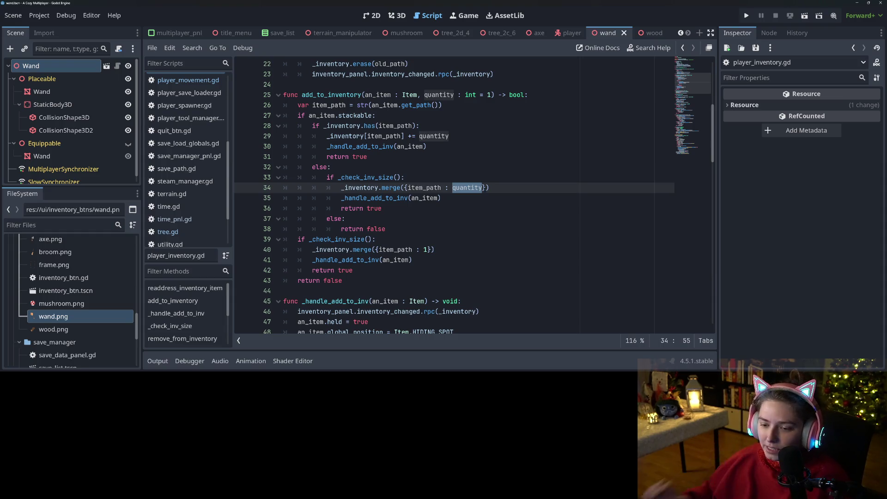
left_click(389, 198)
scroll(398, 207, "down", 3)
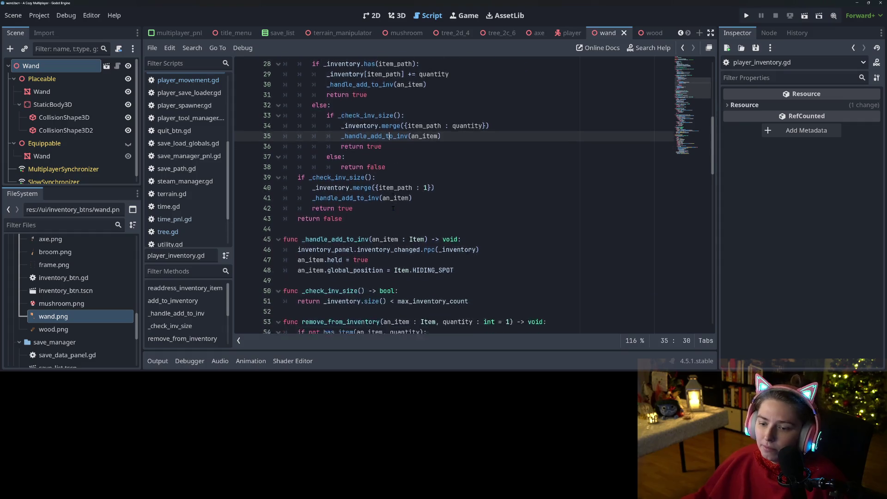
scroll(393, 231, "up", 2)
scroll(392, 244, "up", 2)
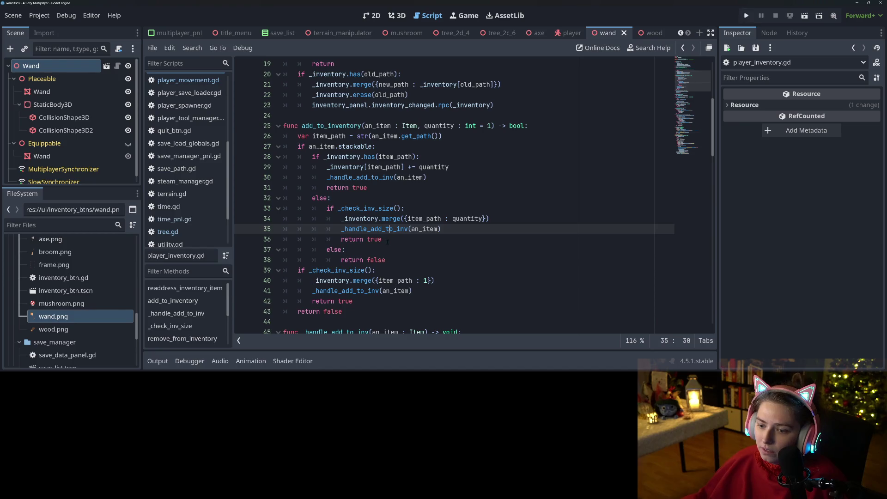
Highlight every use of _handle_add_to_inv, then run the project to test the inventory
double_click(395, 230)
scroll(393, 236, "down", 6)
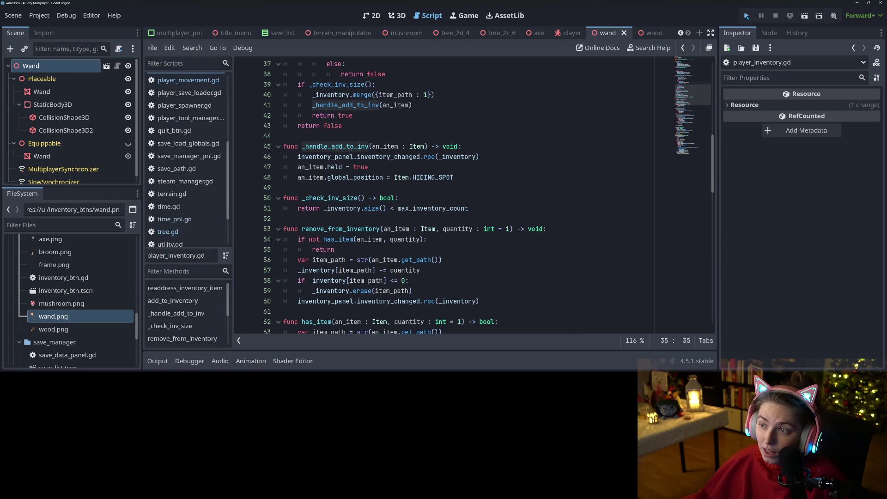
left_click(747, 15)
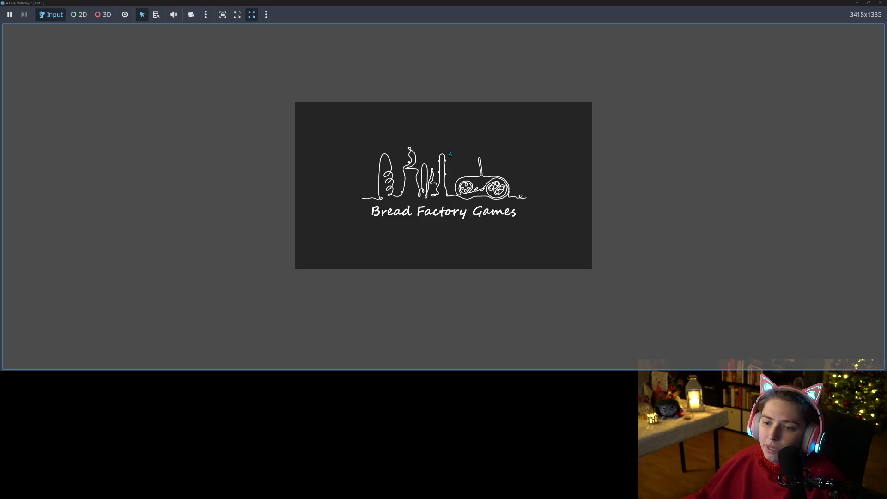
Load a saved farm world and walk the witch over to the axe and broom
left_click(464, 185)
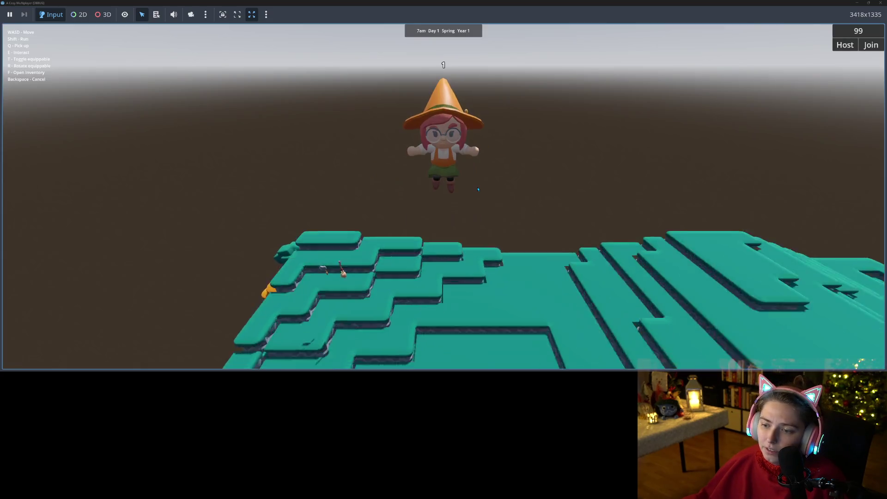
key("w")
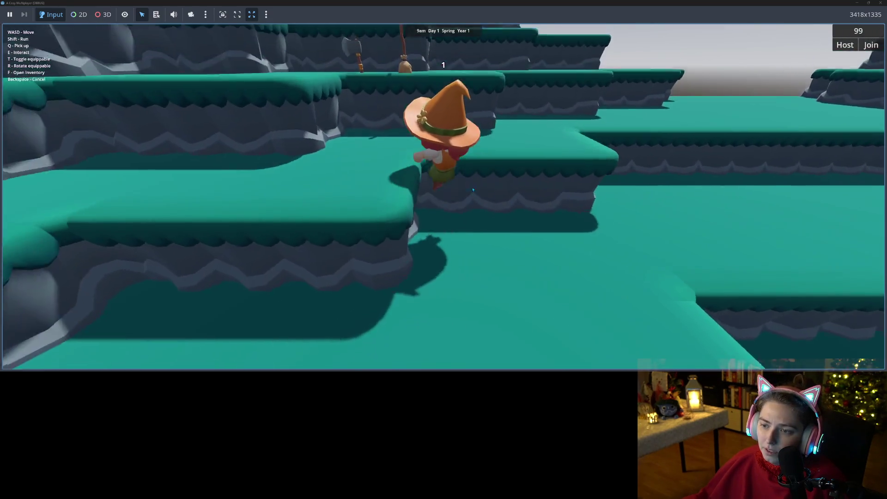
key("s")
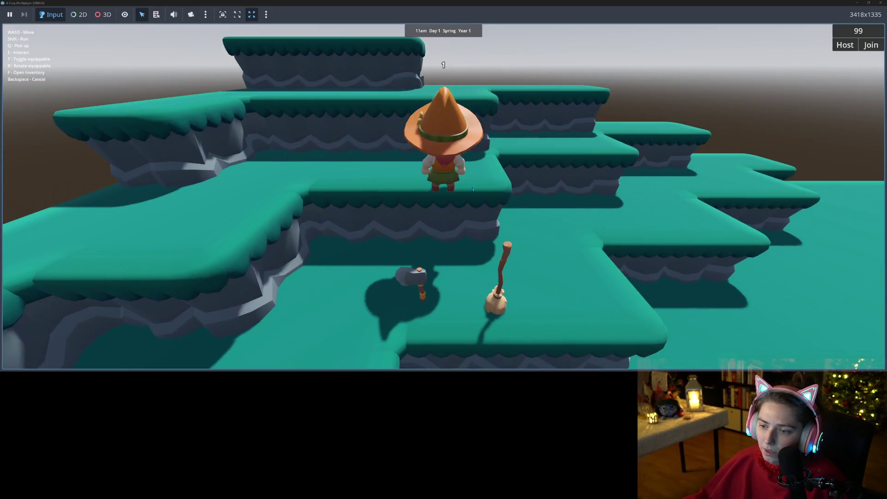
key("w")
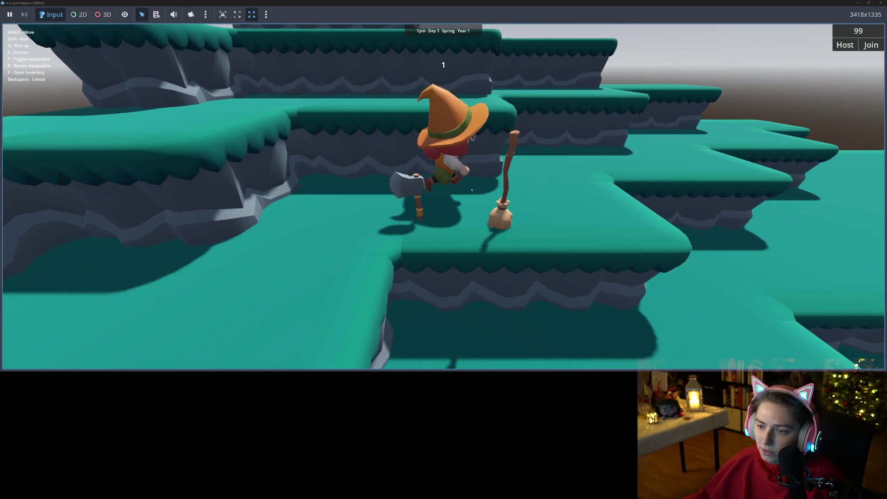
key("a")
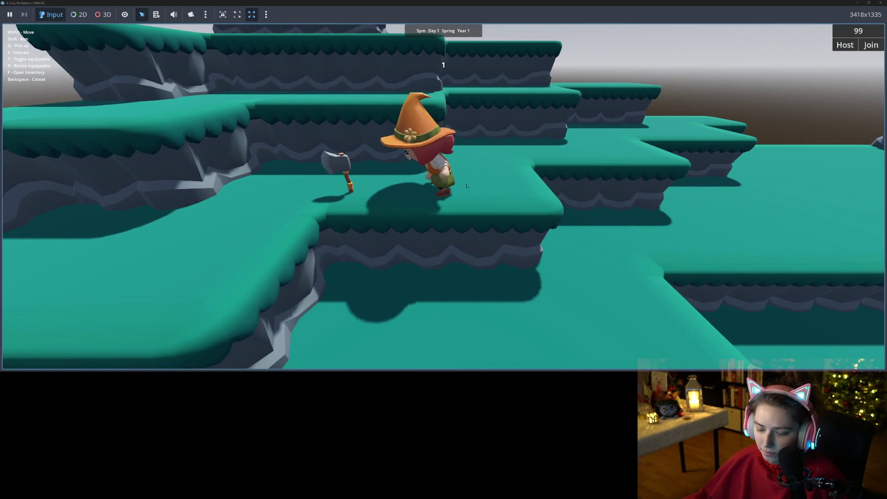
Walk the witch across the terraced ledges and pick up a red mushroom with Q
key("a")
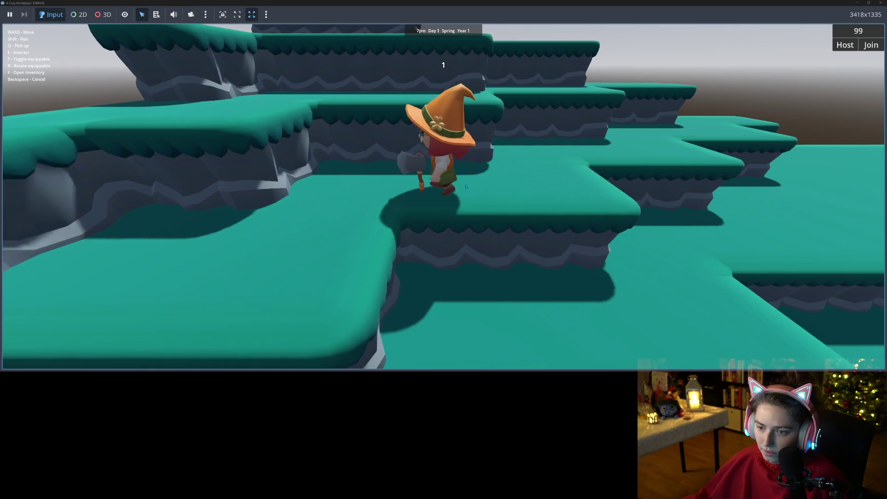
key("s")
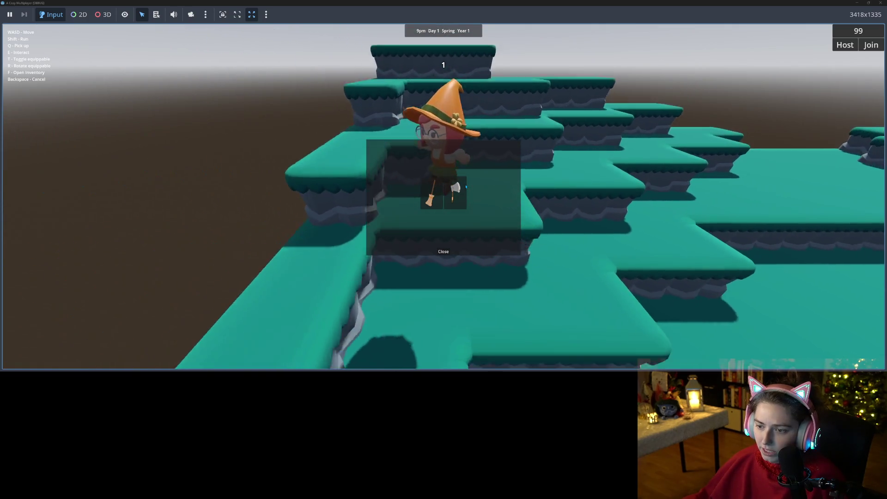
key("s")
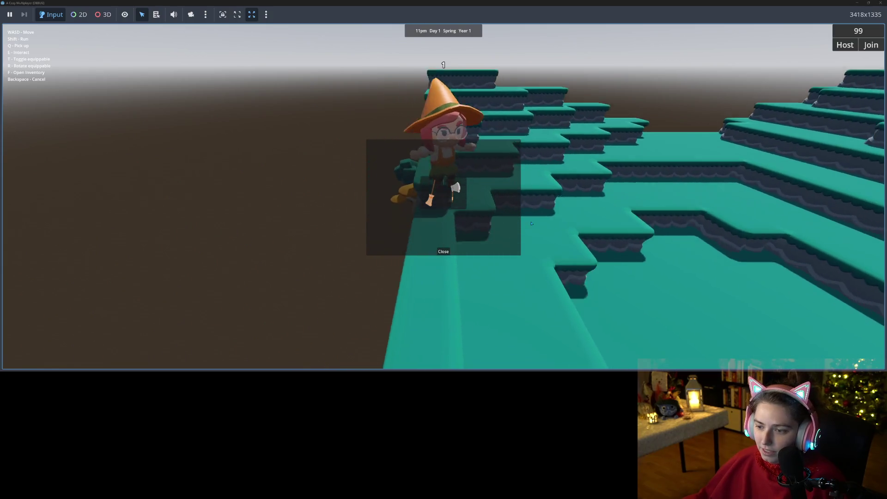
key("s")
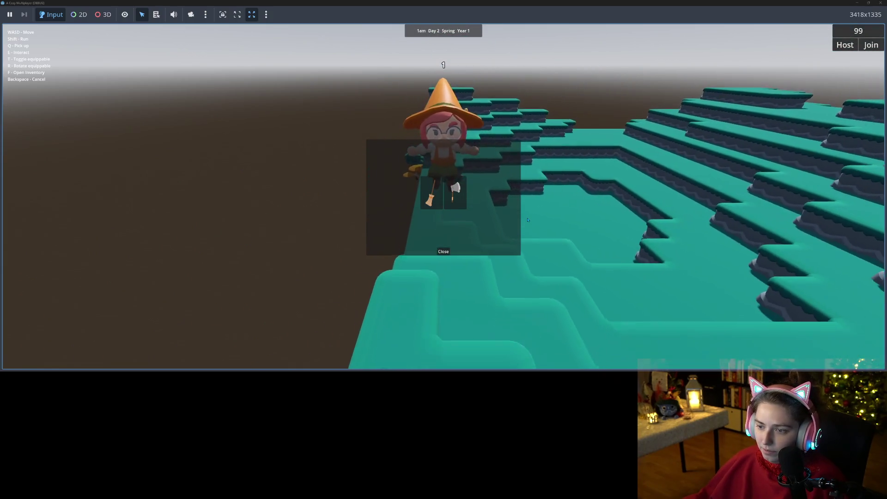
key("w")
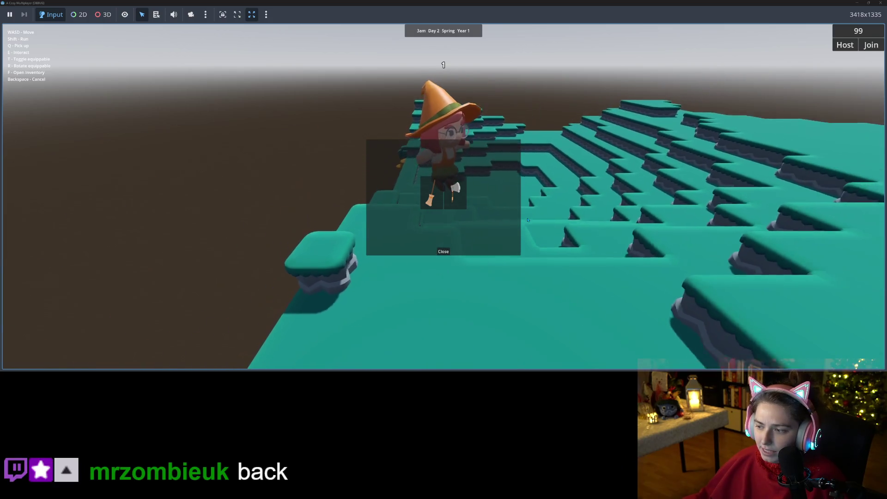
key("w")
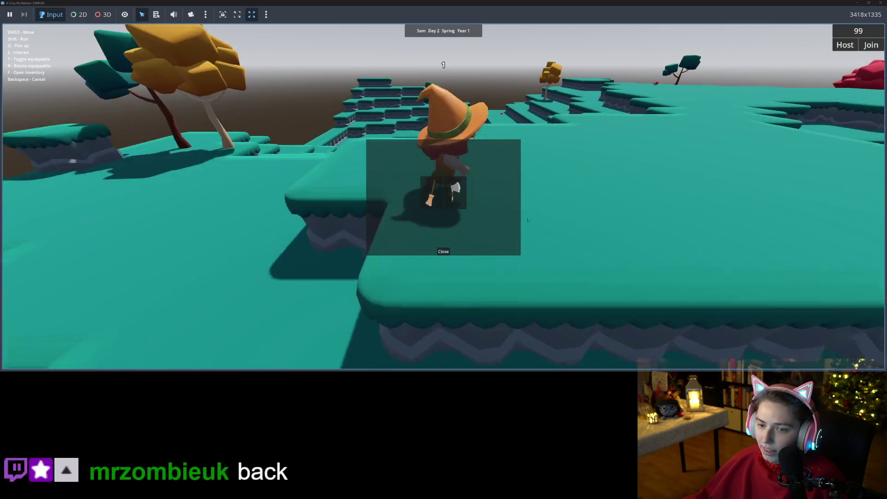
key("w")
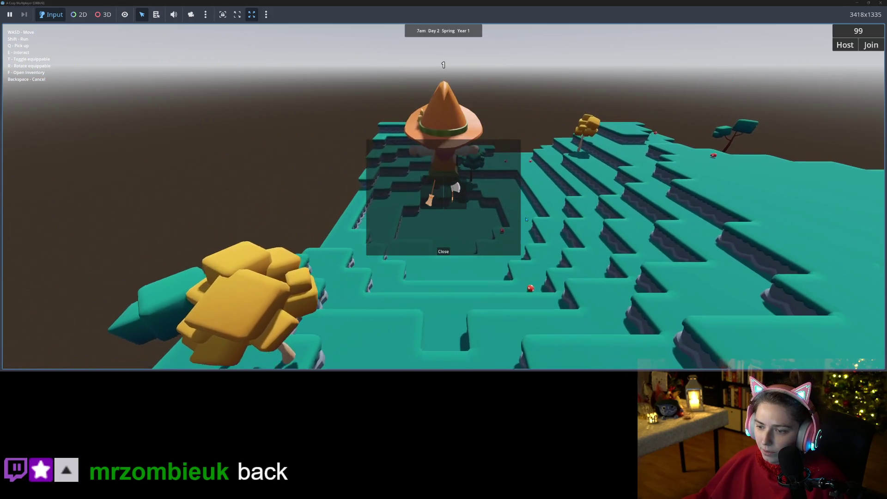
key("w")
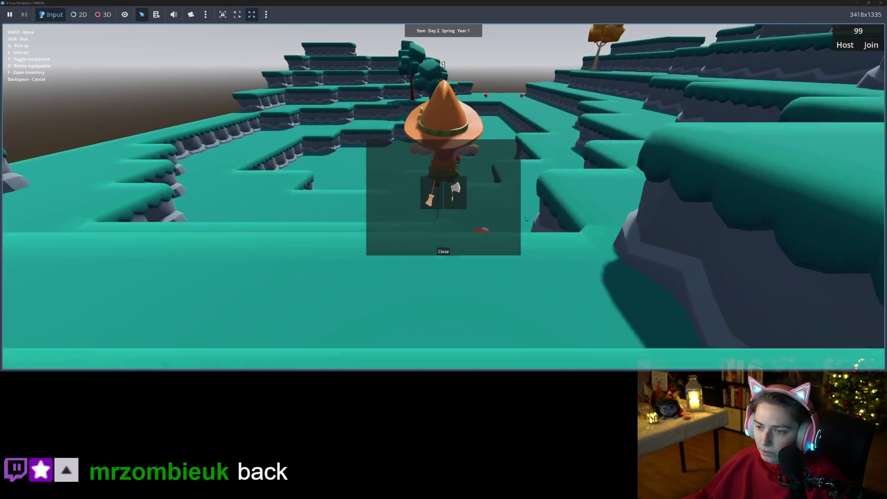
key("w")
key("q")
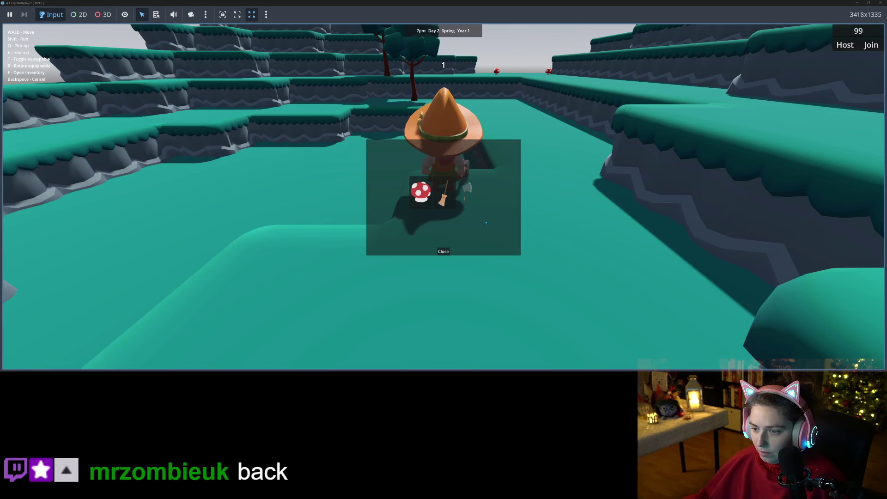
Keep exploring past the red trees toward another mushroom
key("s")
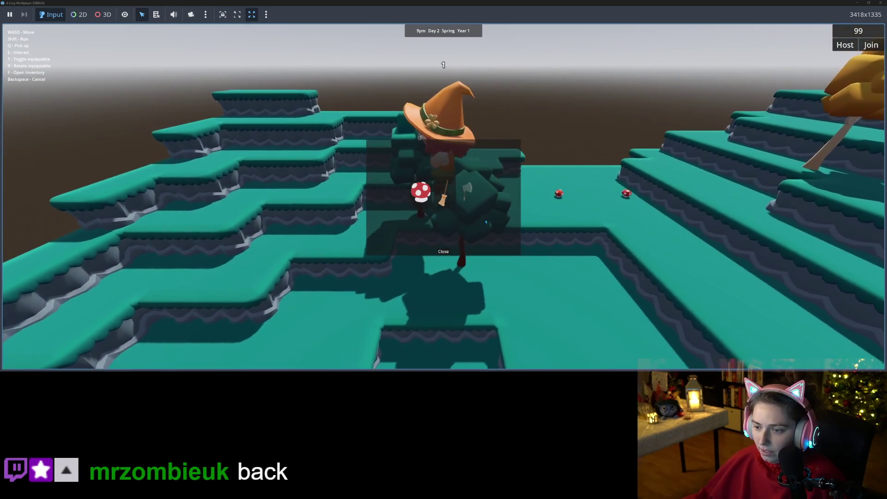
key("w")
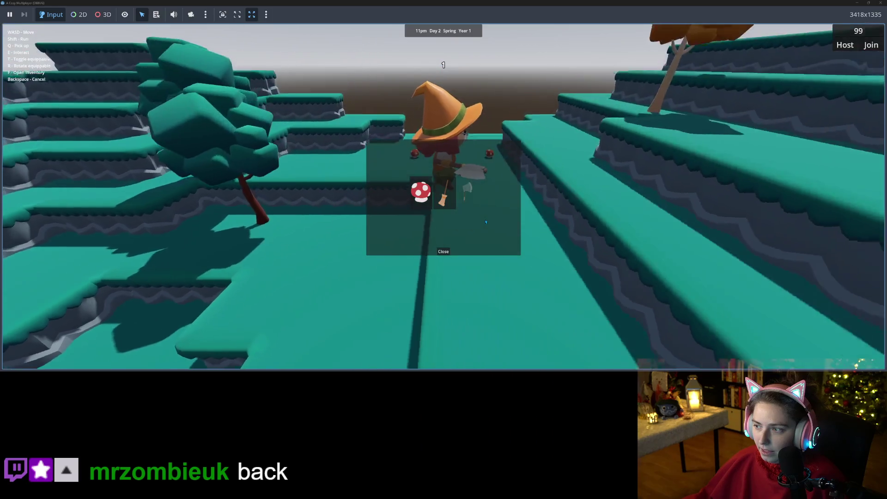
key("d")
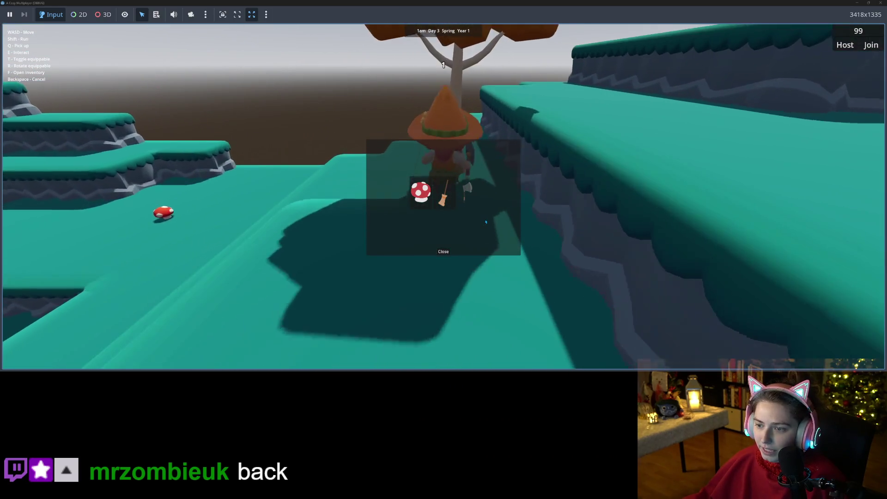
key("s")
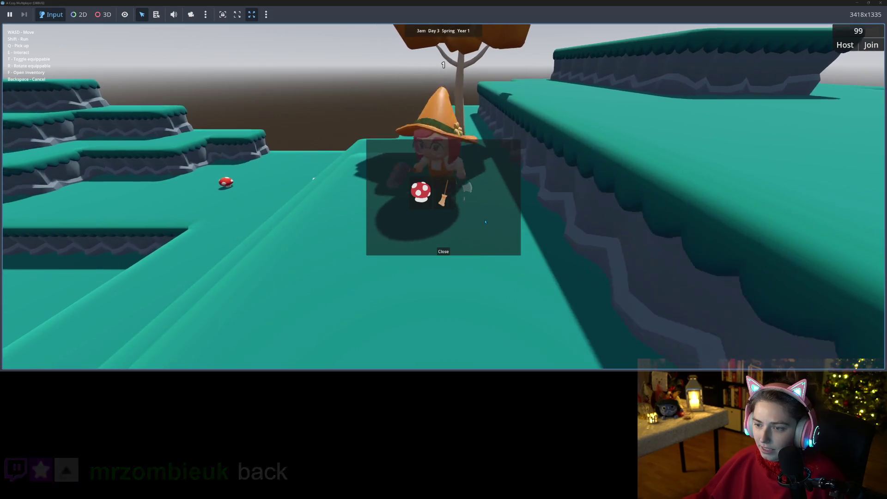
key("w")
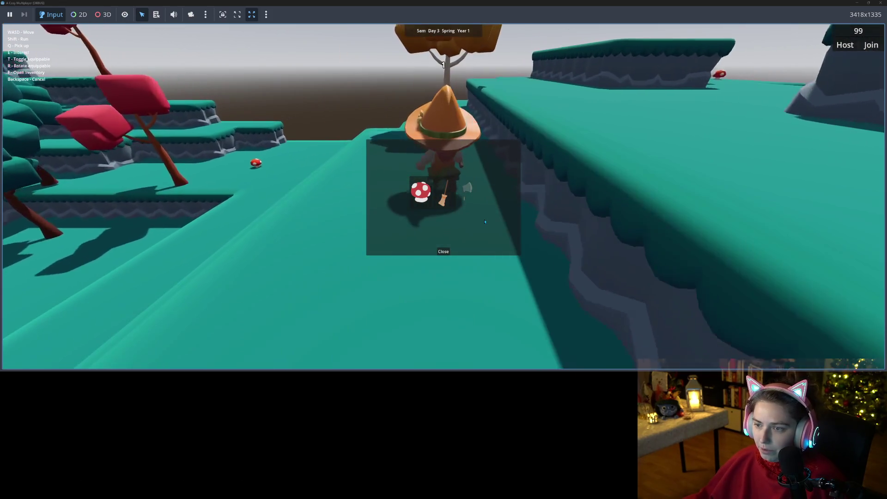
key("s")
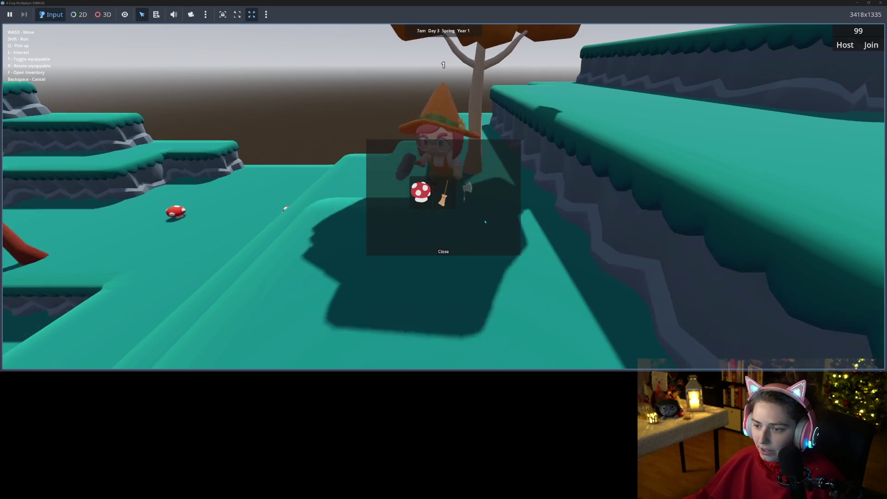
key("w")
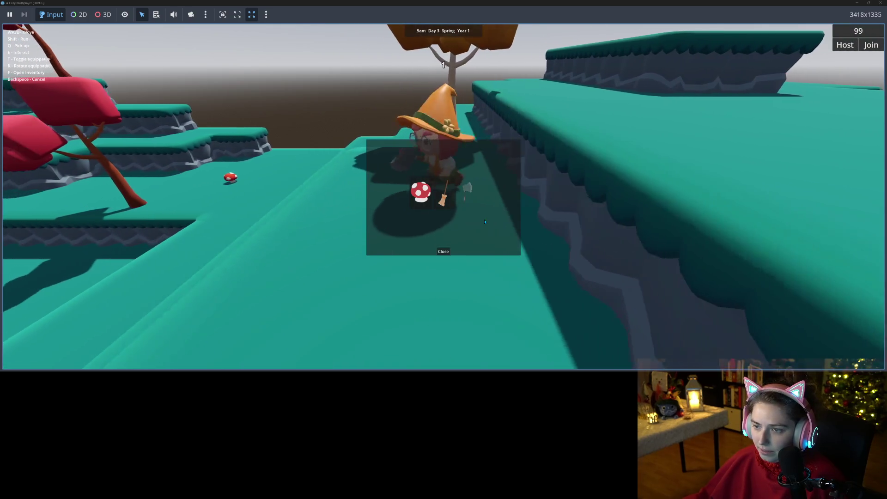
key("w")
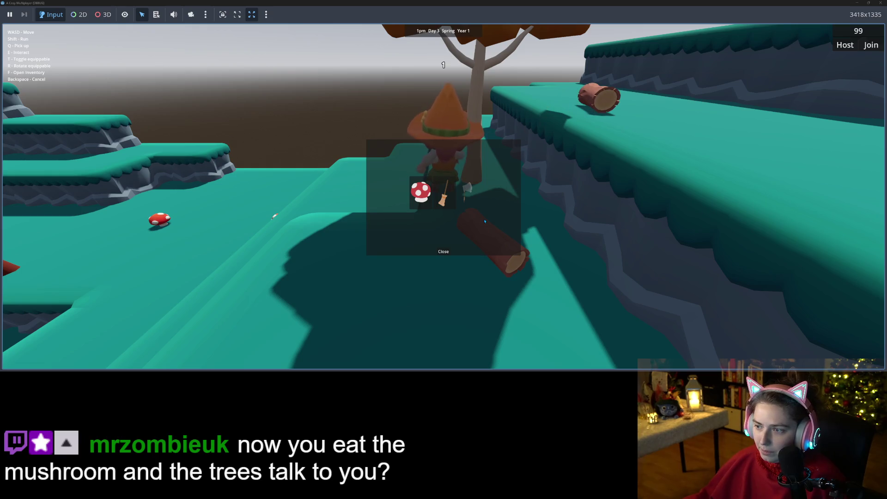
Gather the fallen logs near the witch with Q
key("d")
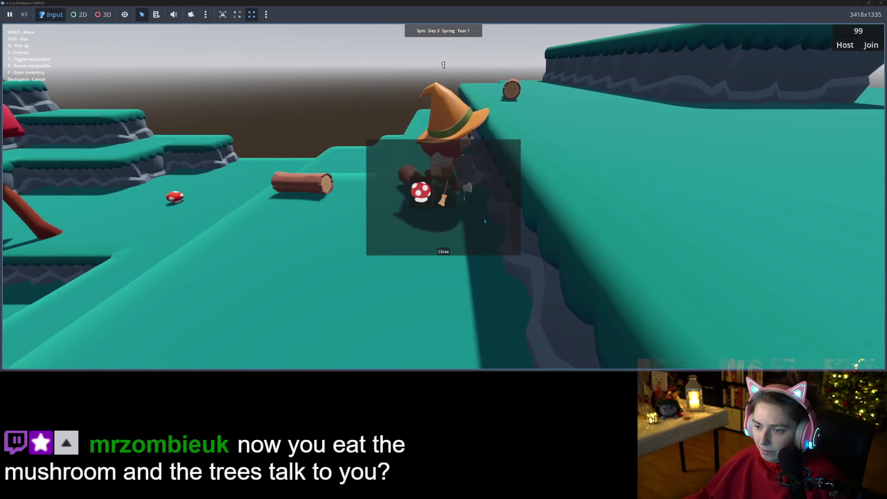
key("a")
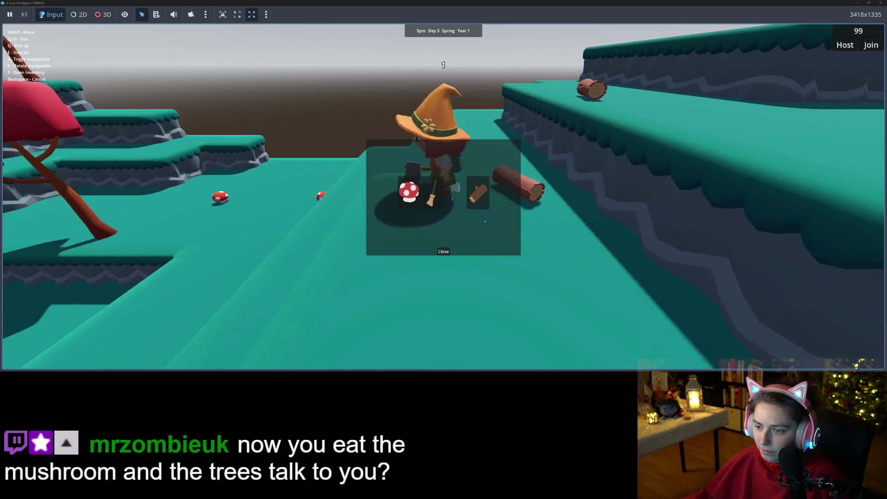
key("w")
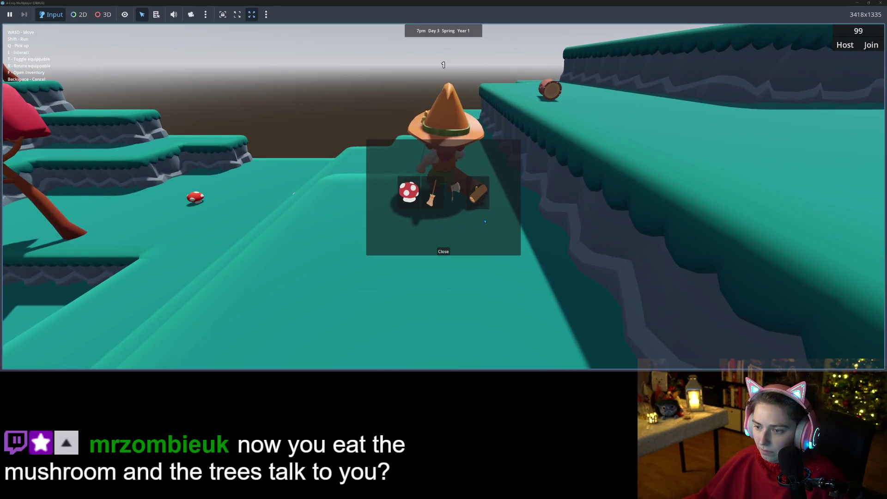
key("a")
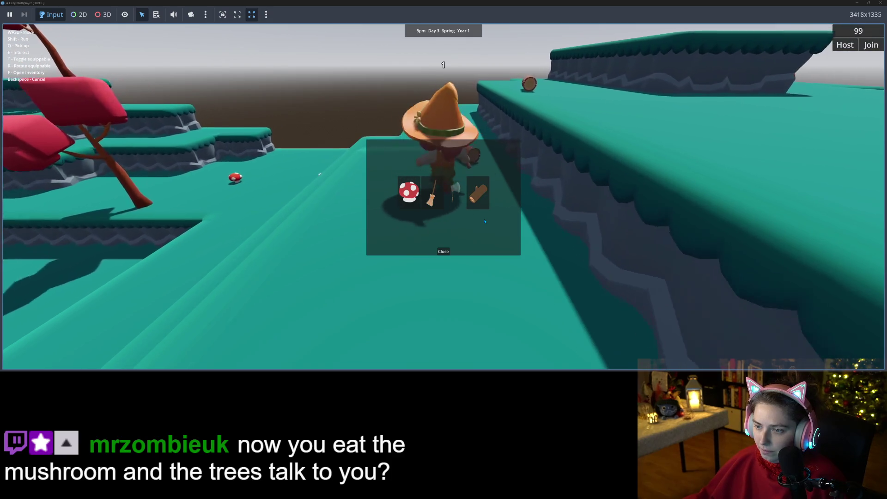
key("q")
key("d")
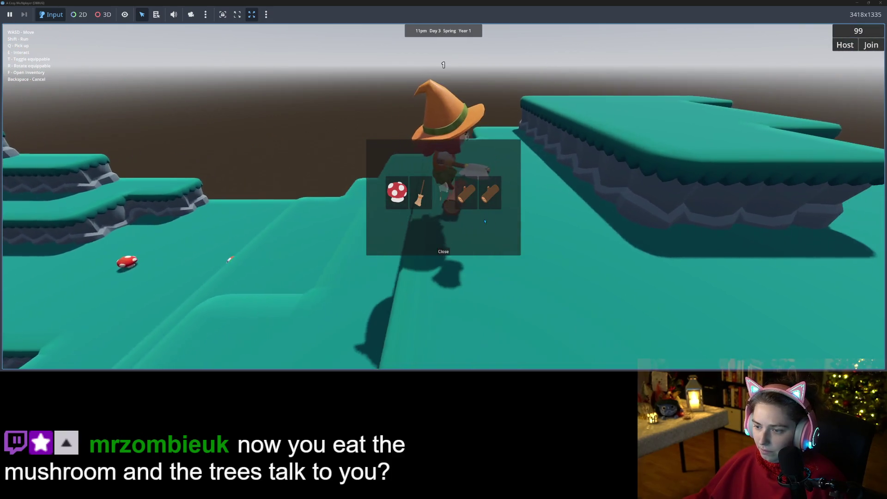
key("a")
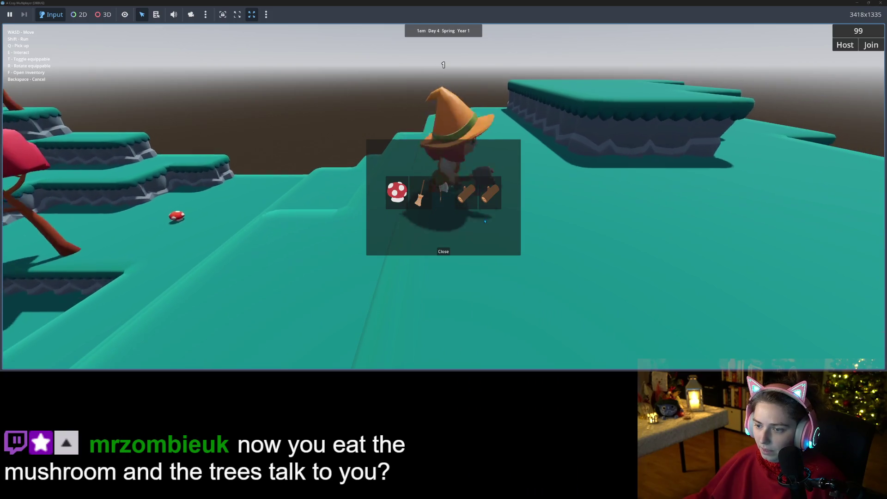
key("q")
Walk around the tree and move the axe to the end of the inventory
key("a")
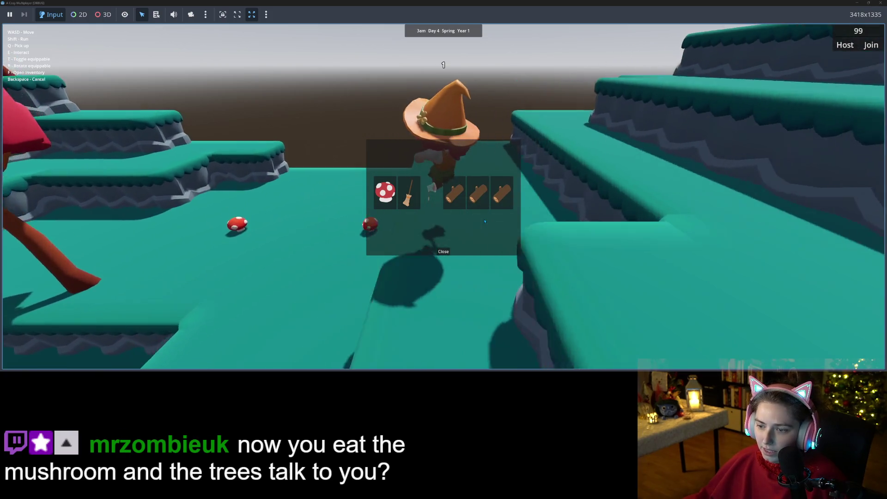
key("a")
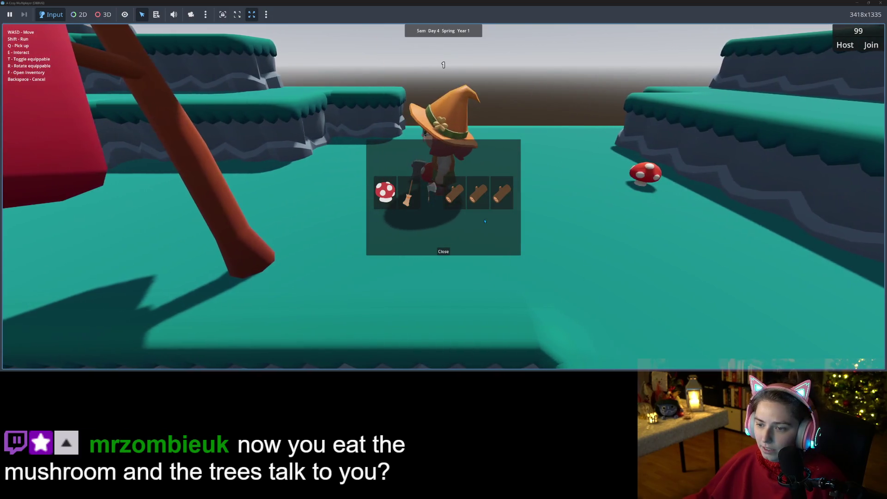
key("d")
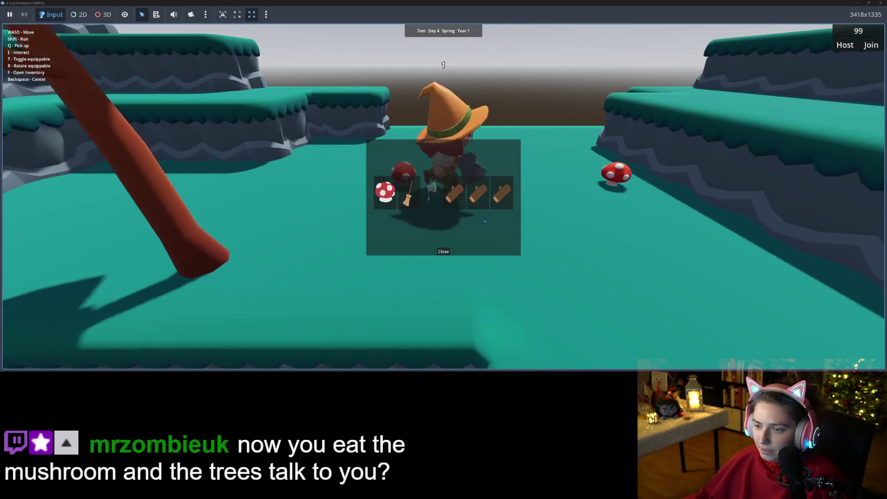
key("a")
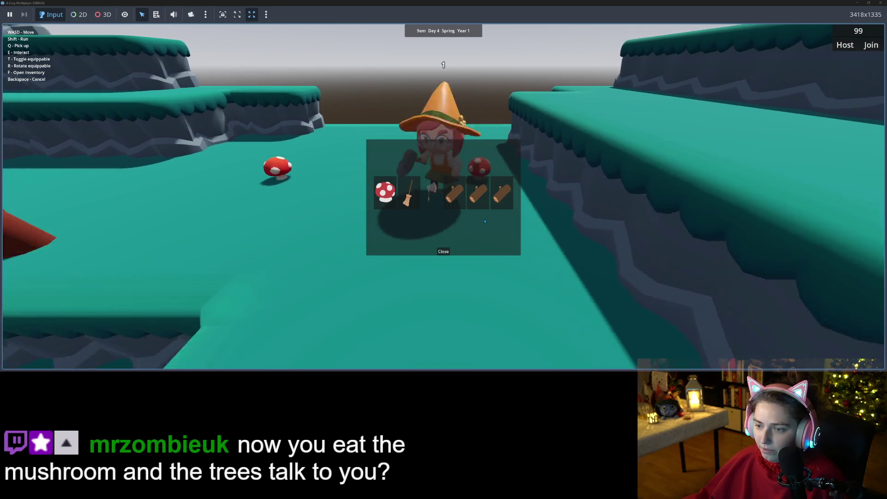
key("d")
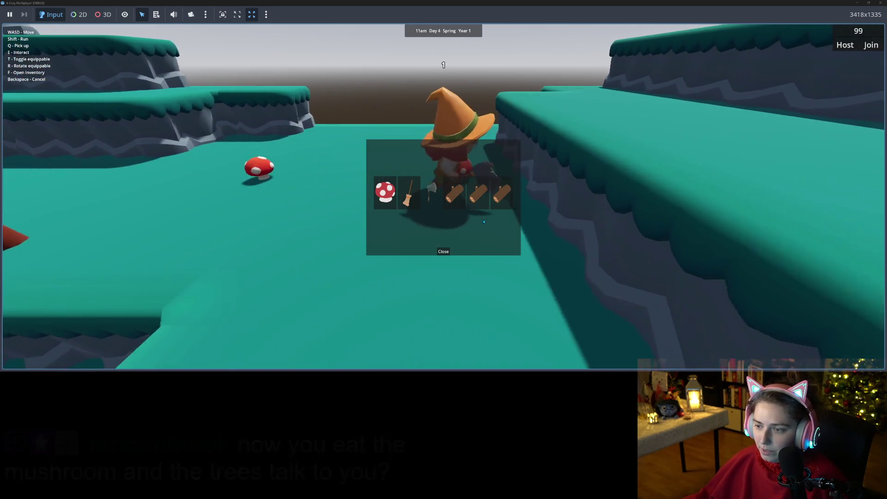
key("a")
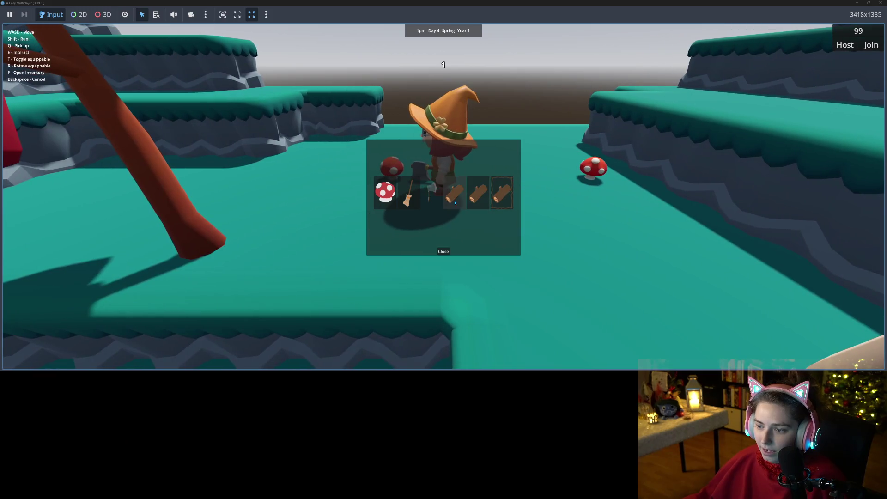
left_click(428, 199)
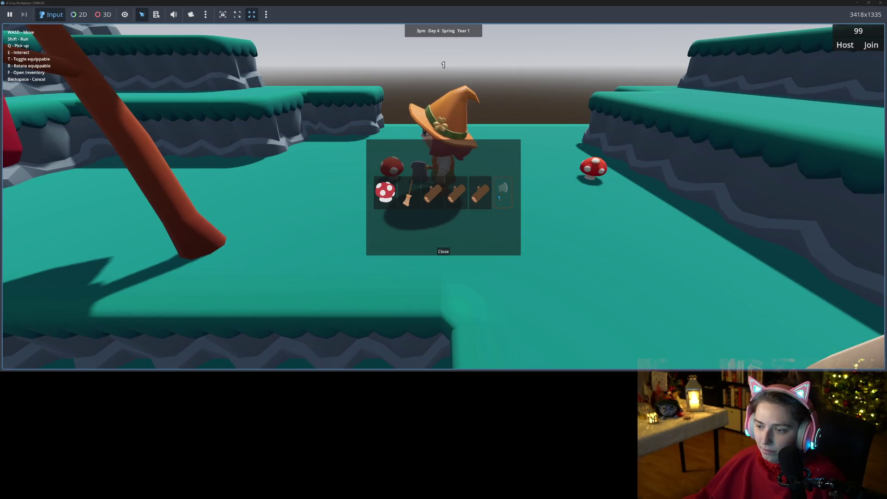
Walk between the mushrooms to the yellow-leaved tree and chop it
key("d")
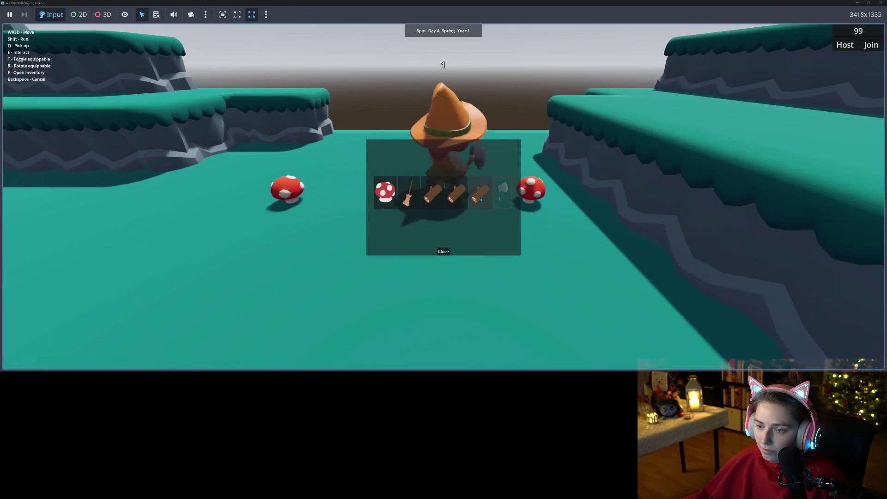
key("a")
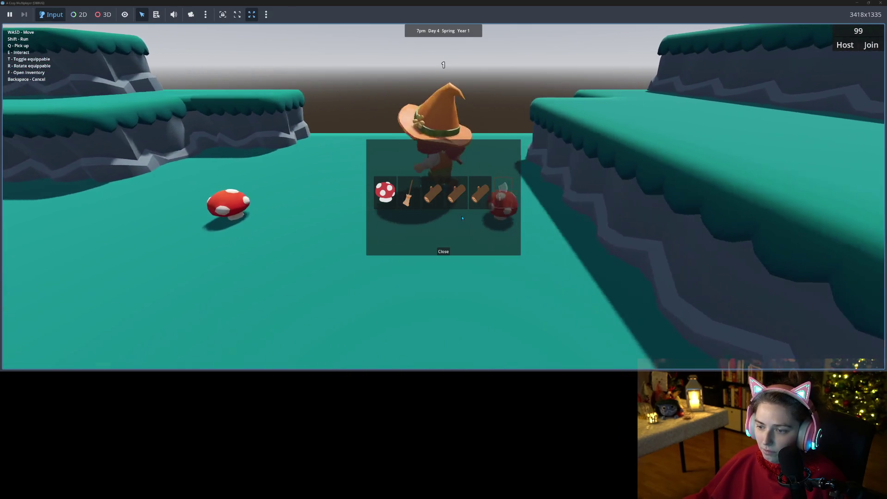
key("s")
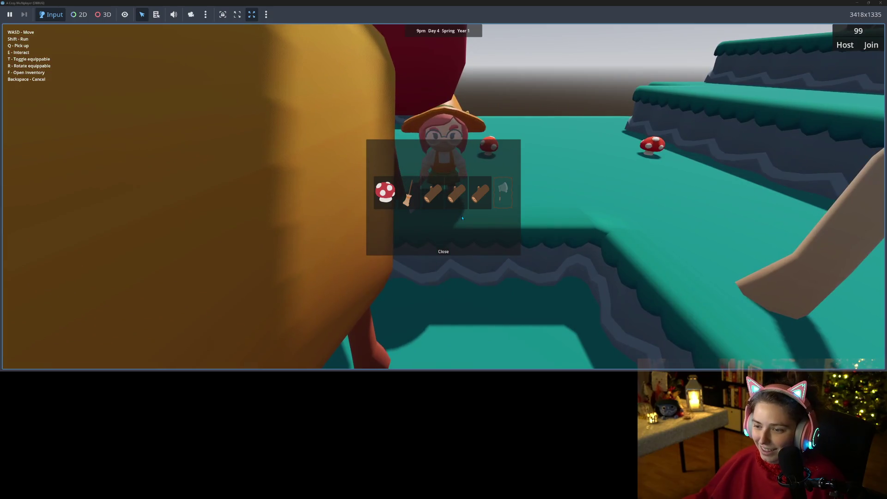
key("w")
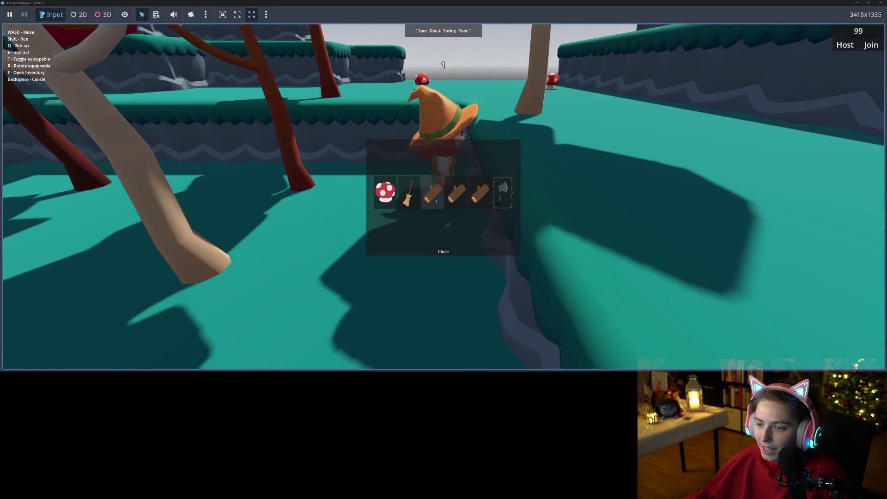
key("d")
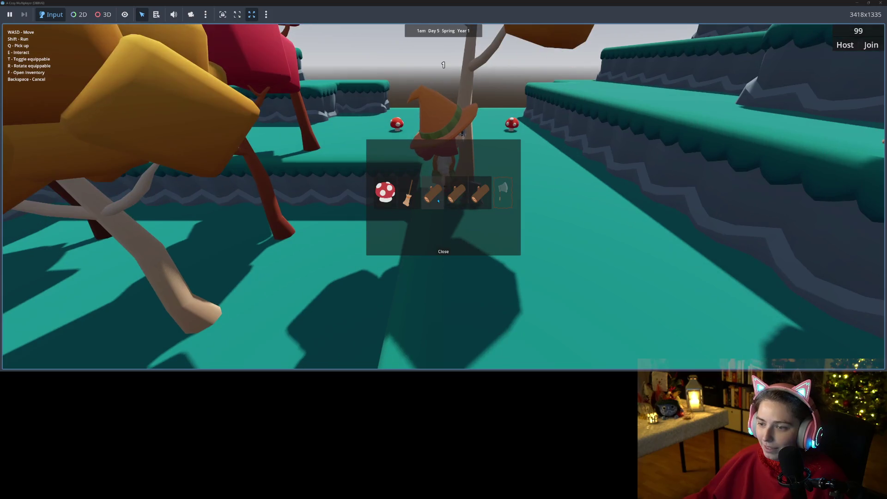
key("e")
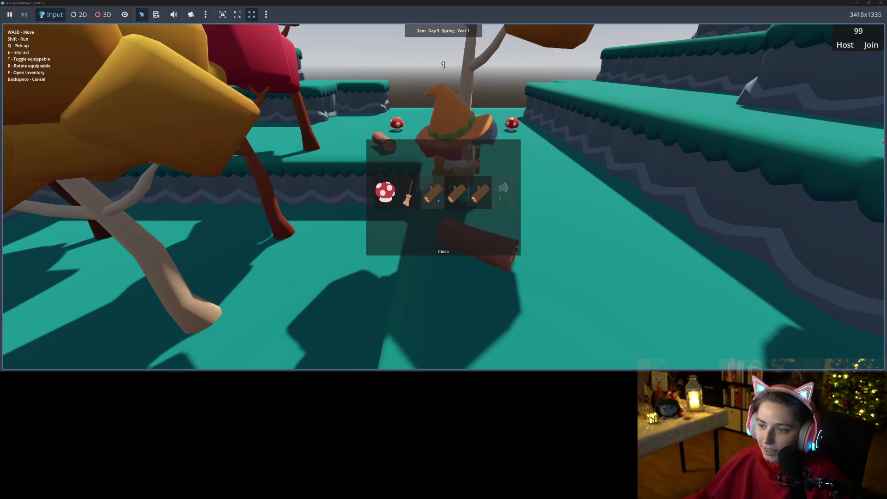
Walk the witch past the yellow tree and on through the trees
key("s")
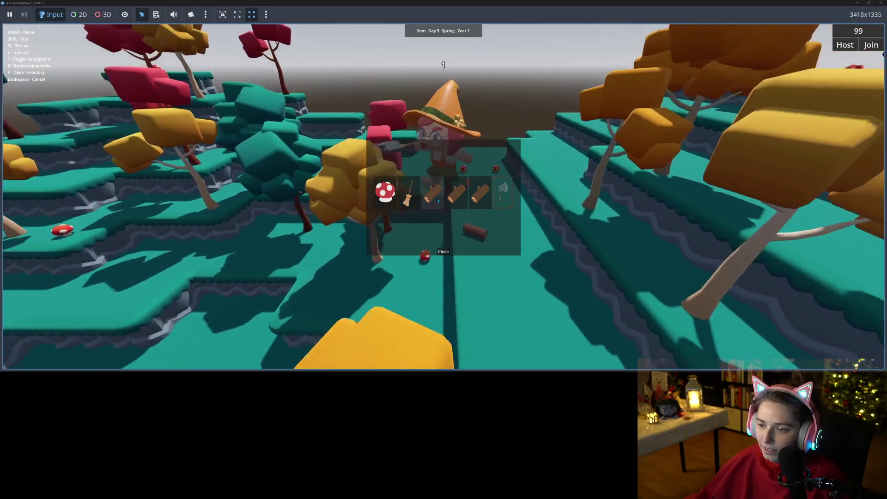
key("w")
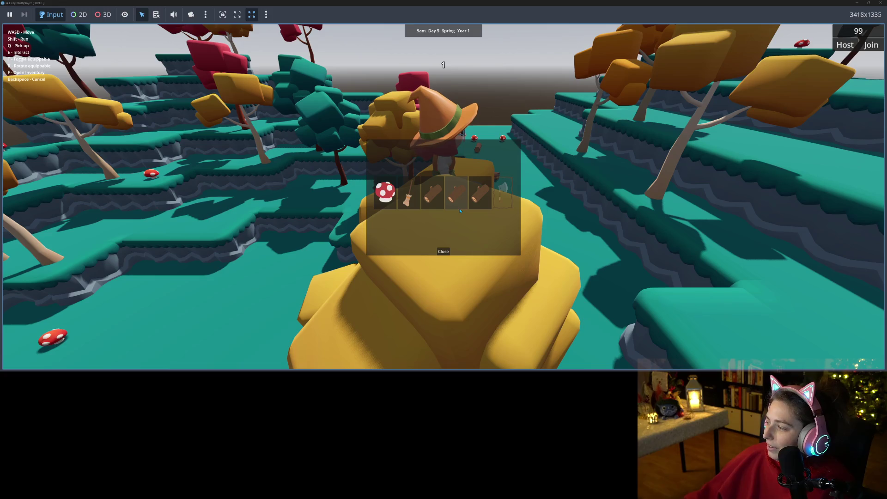
key("s")
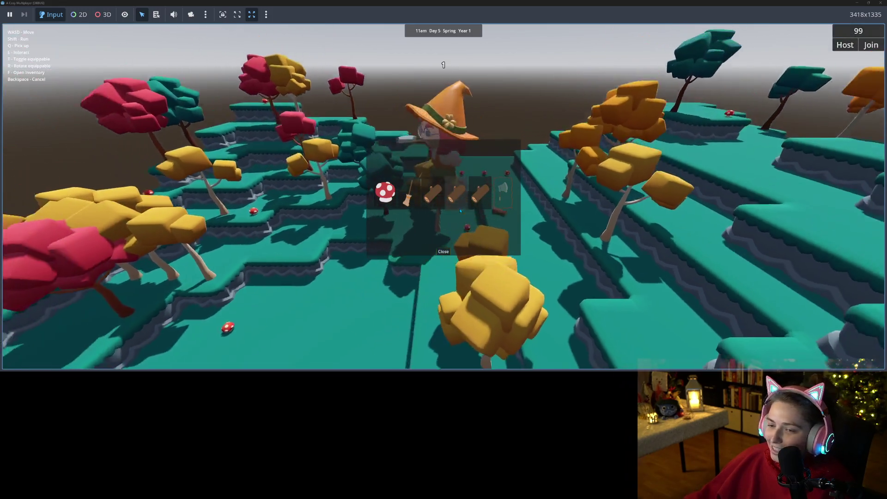
key("s")
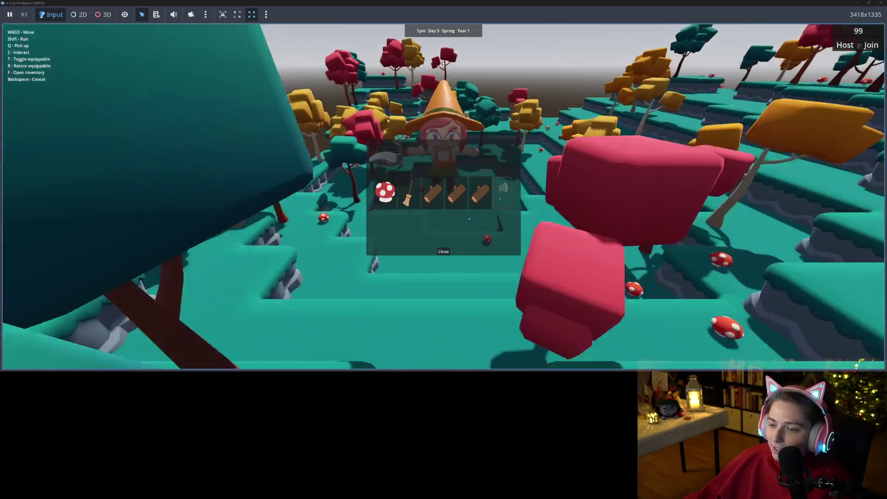
key("w")
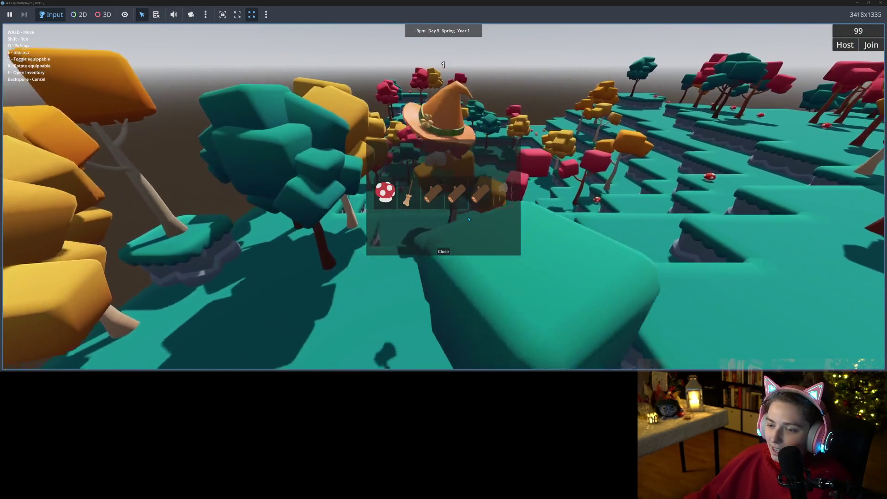
key("w")
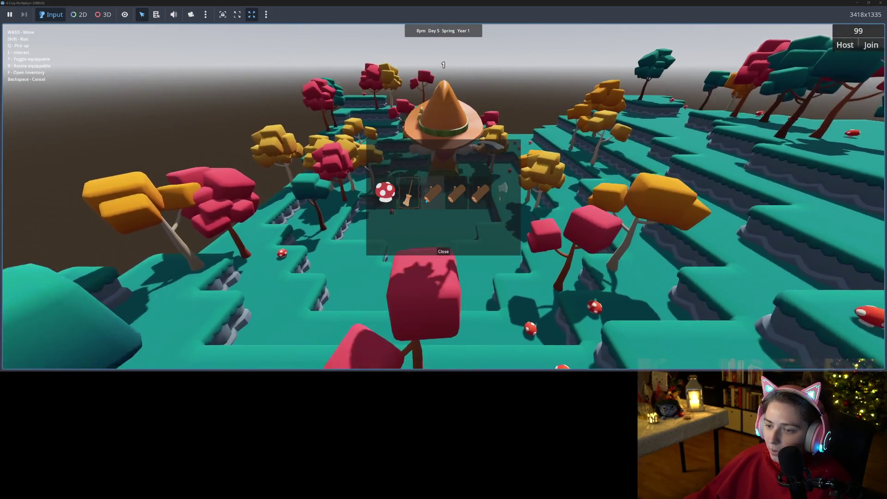
Equip the axe from the inventory and close the inventory panel
left_click(410, 194)
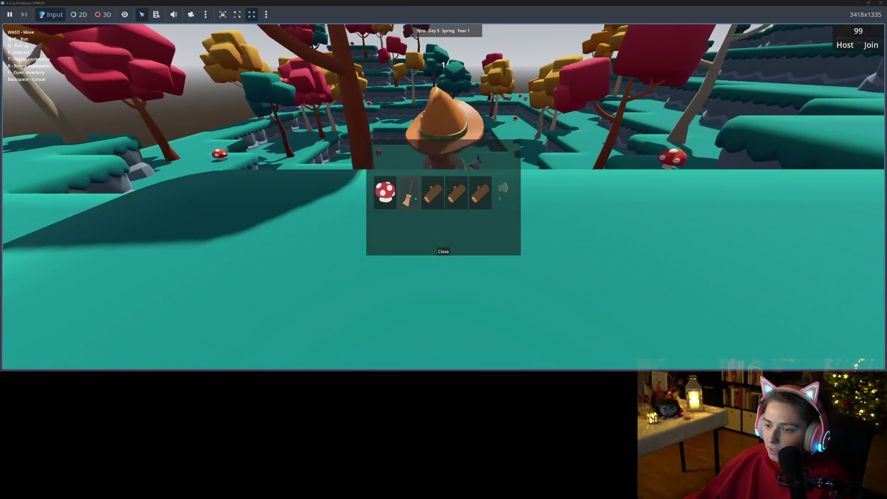
left_click(509, 201)
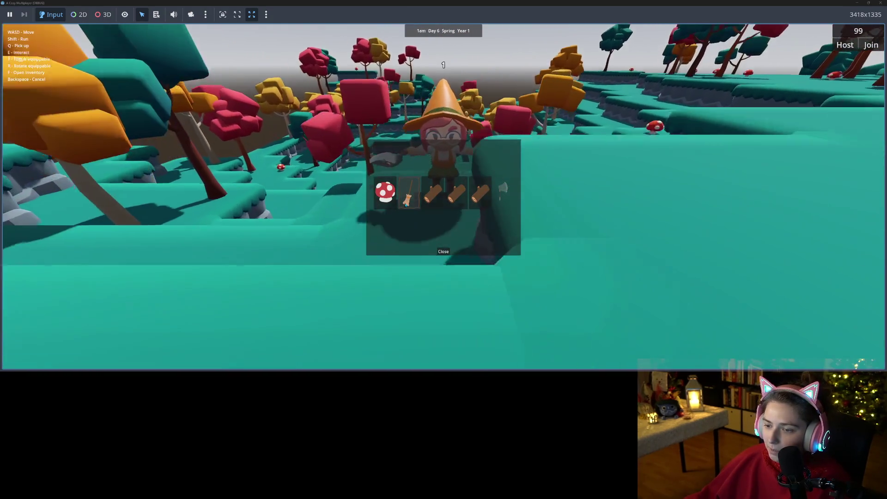
left_click(410, 194)
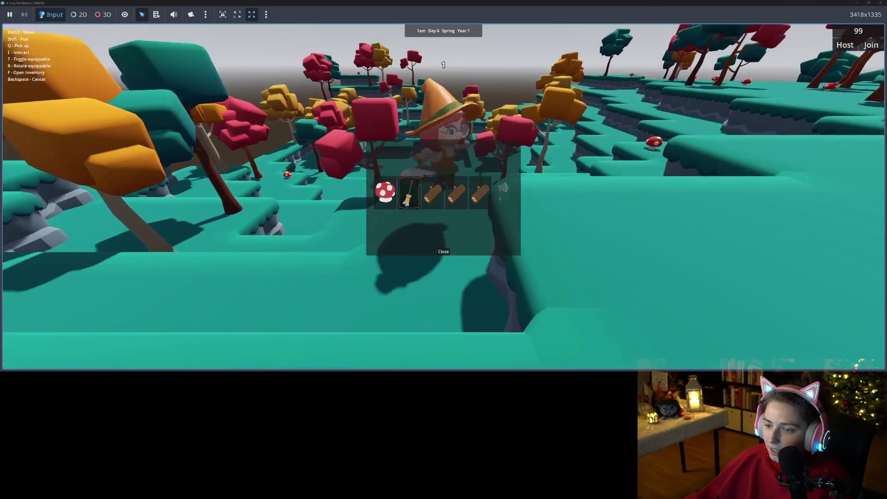
key("f")
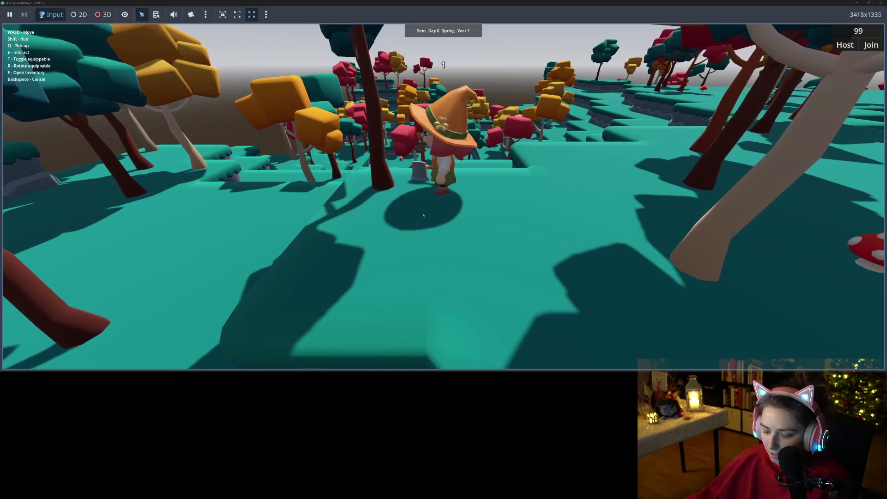
Toggle the inventory open and closed while walking the witch toward the mushroom
key("f")
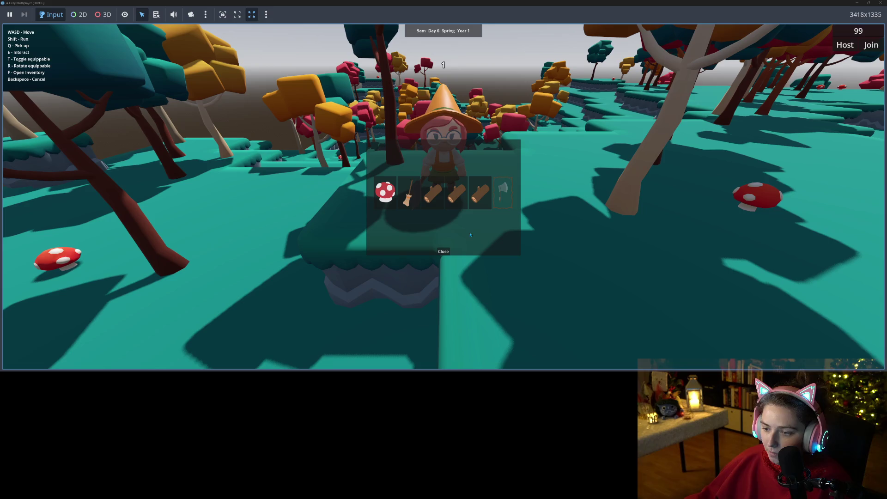
left_click(440, 251)
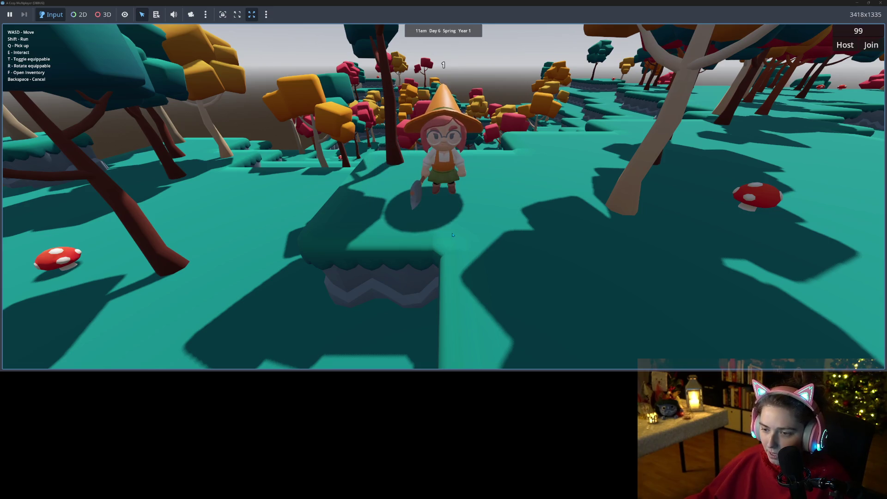
key("f")
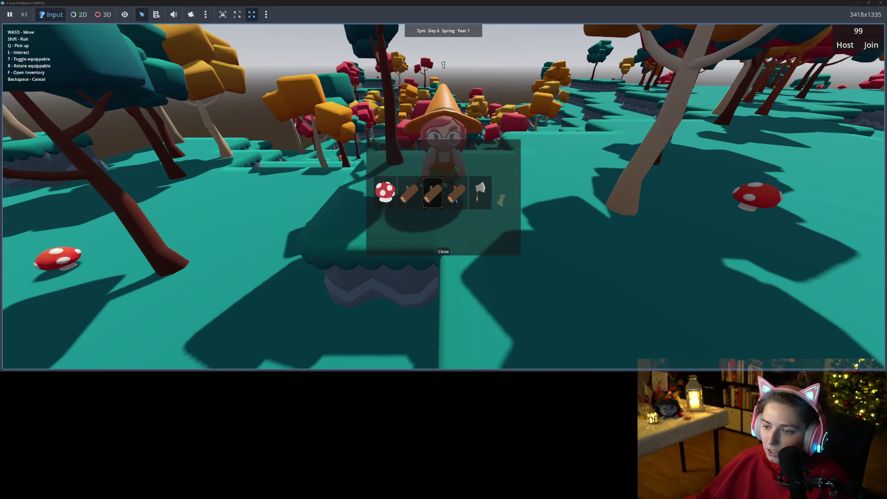
key("f")
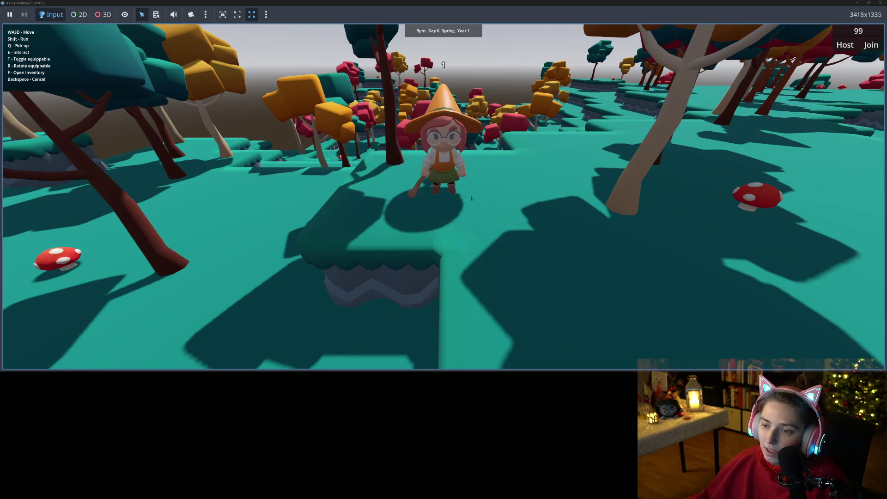
key("w")
key("q")
key("f")
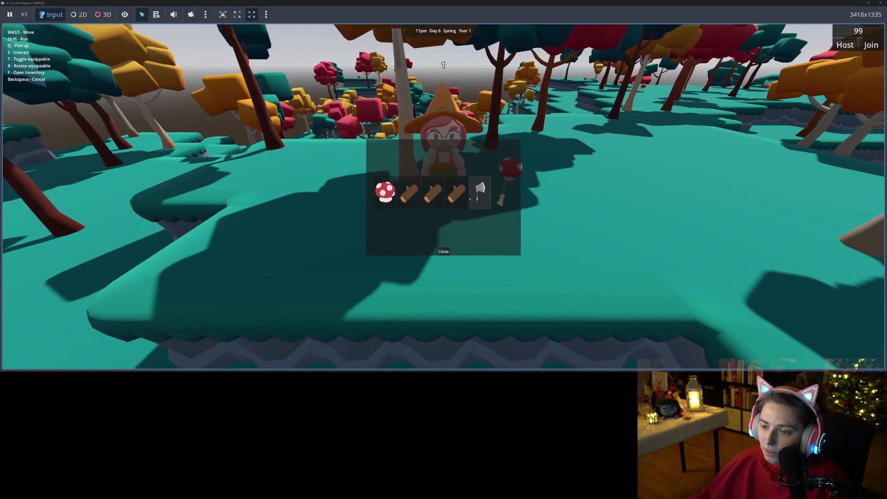
key("f")
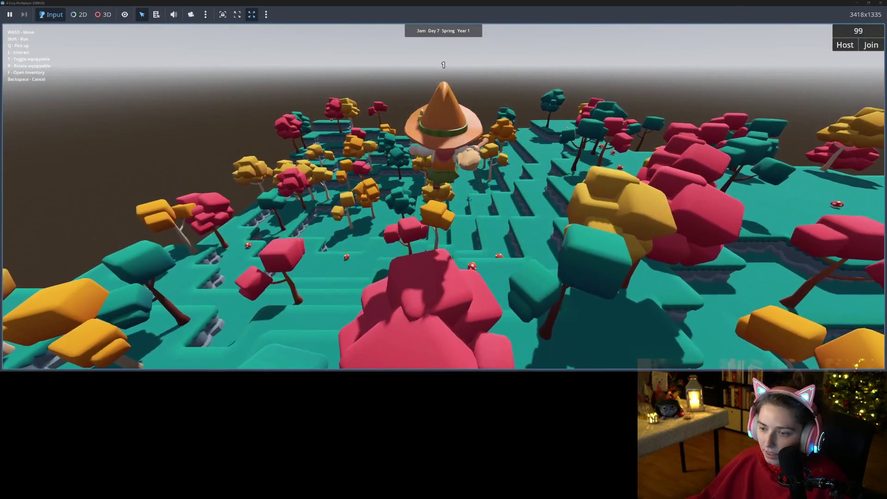
Fly the broom over the forest treetops, then bring the witch down near a mushroom
key("s")
key("s")
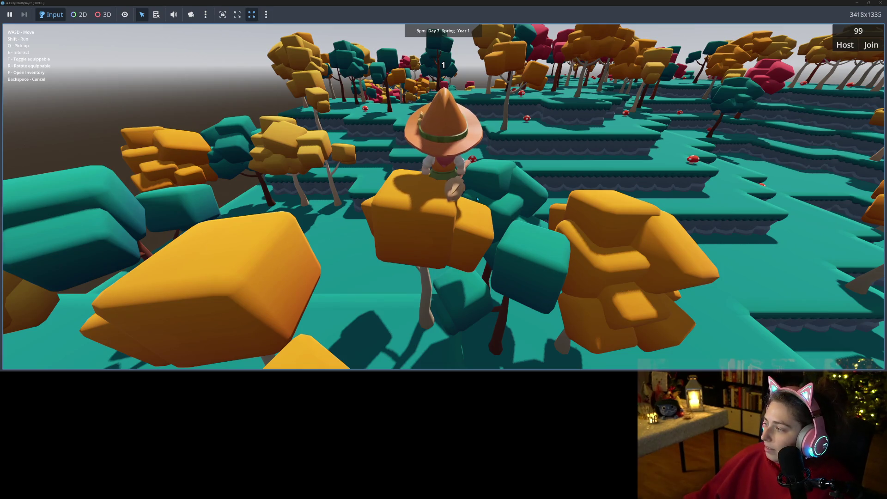
key("w")
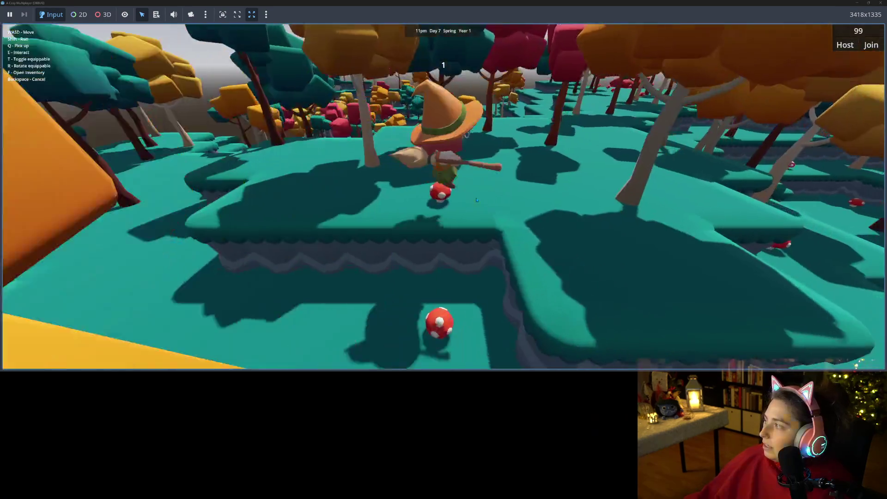
key("s")
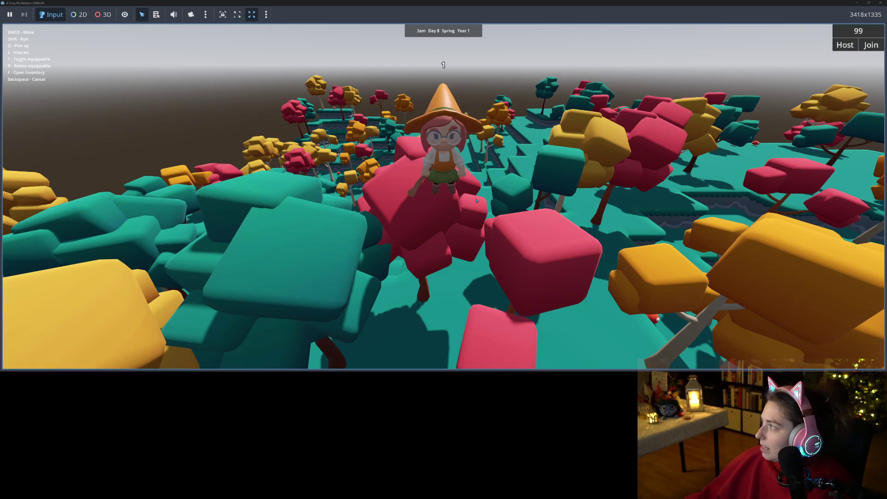
key("w")
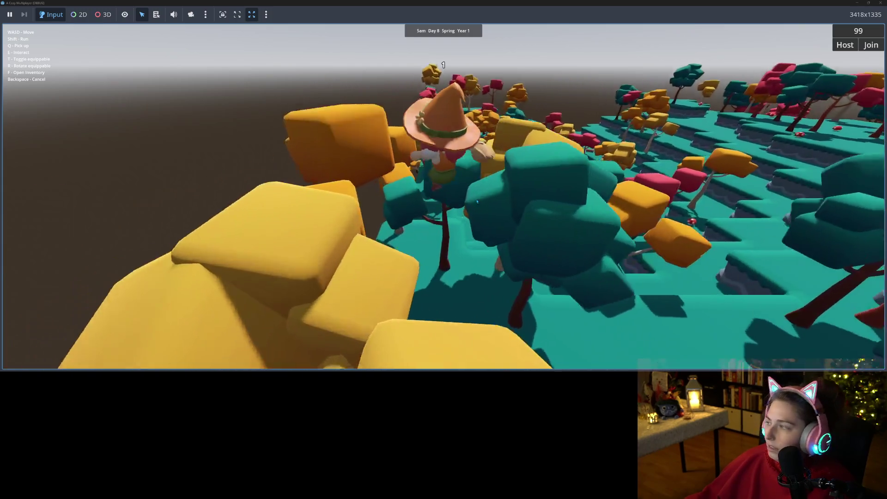
key("s")
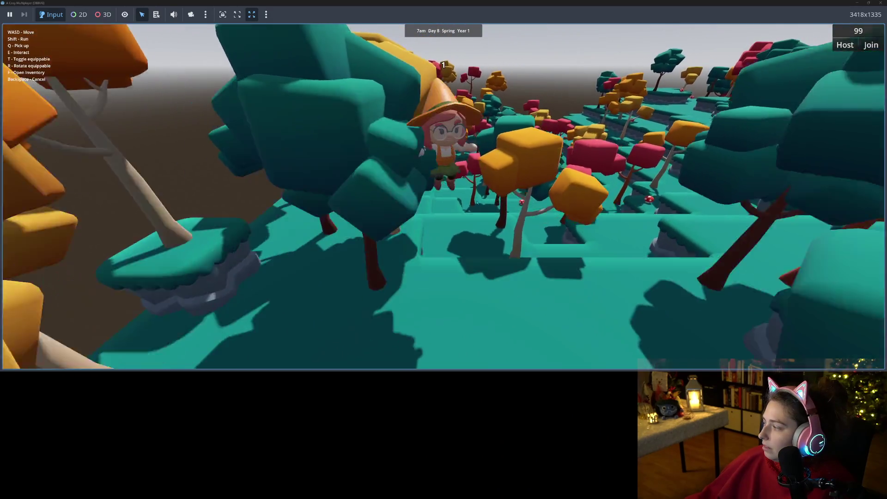
key("w")
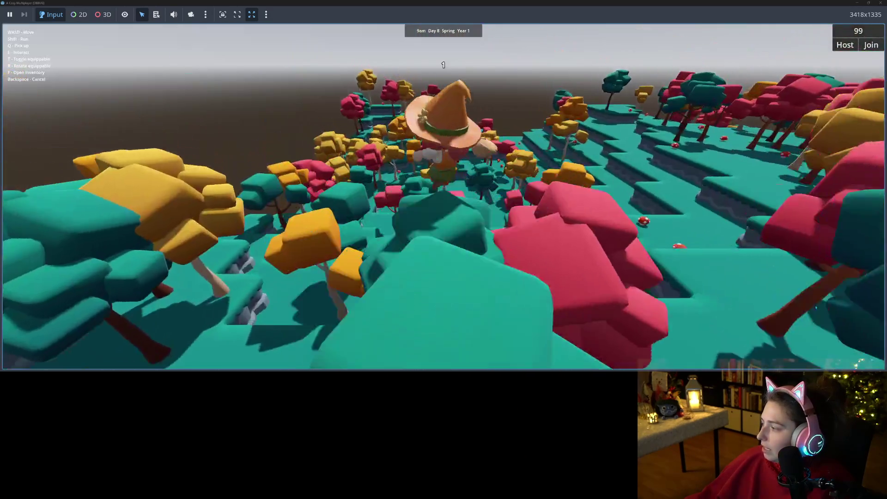
key("s")
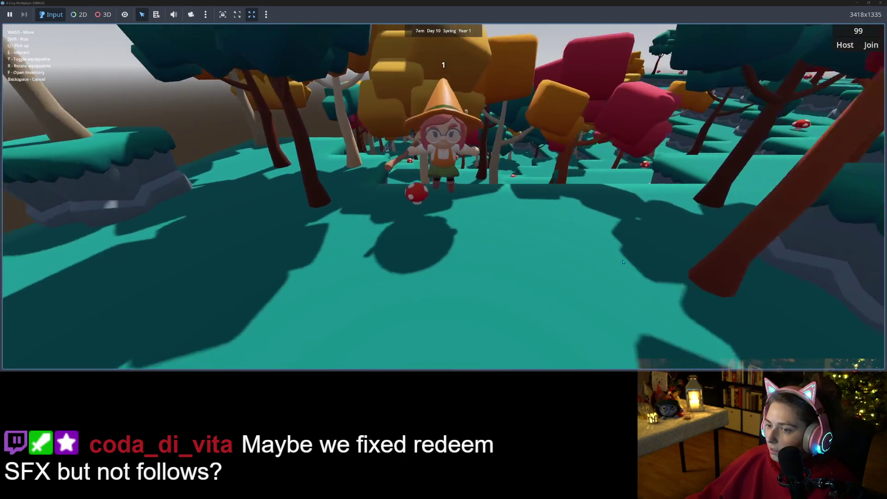
Toggle the inventory, then fly the broom across the forest and turn back
key("f")
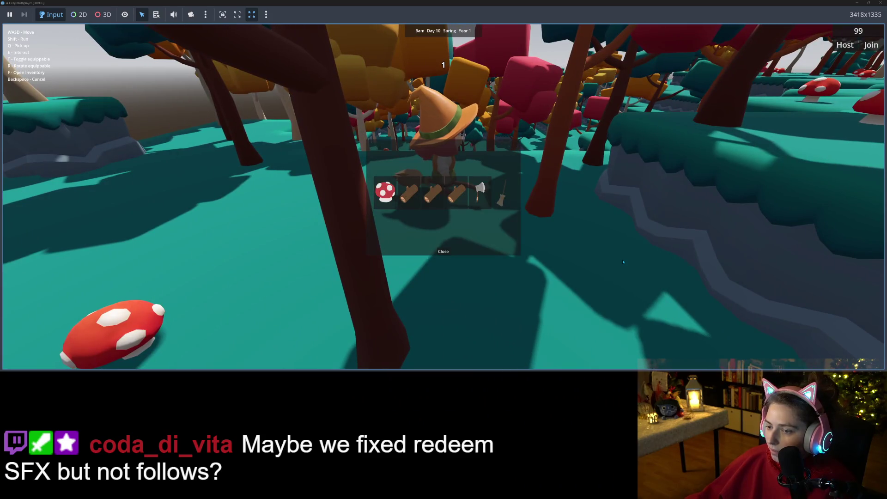
key("f")
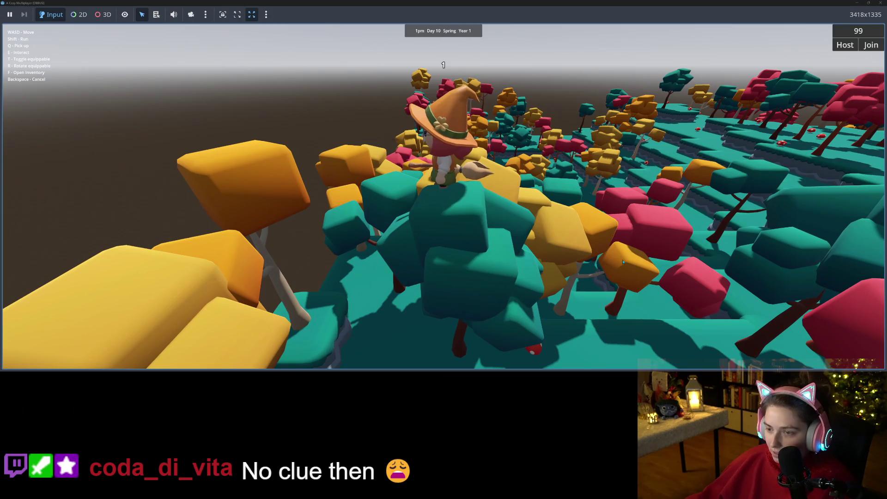
key("f")
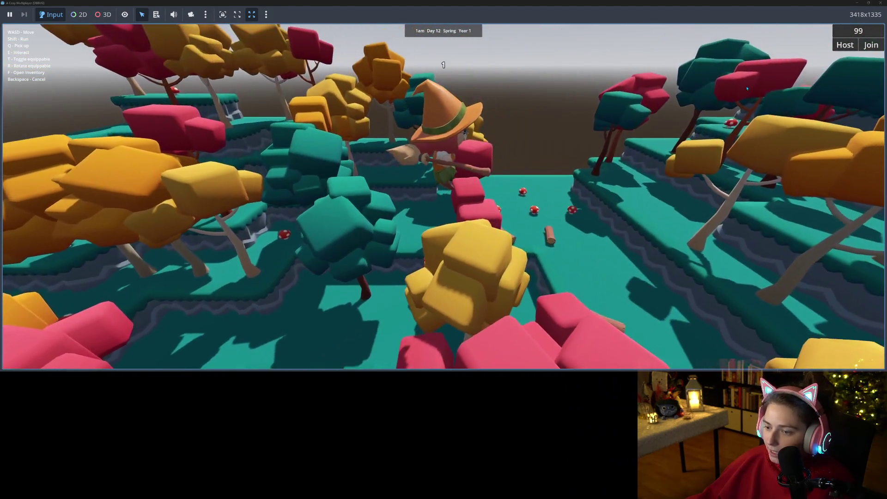
key("w")
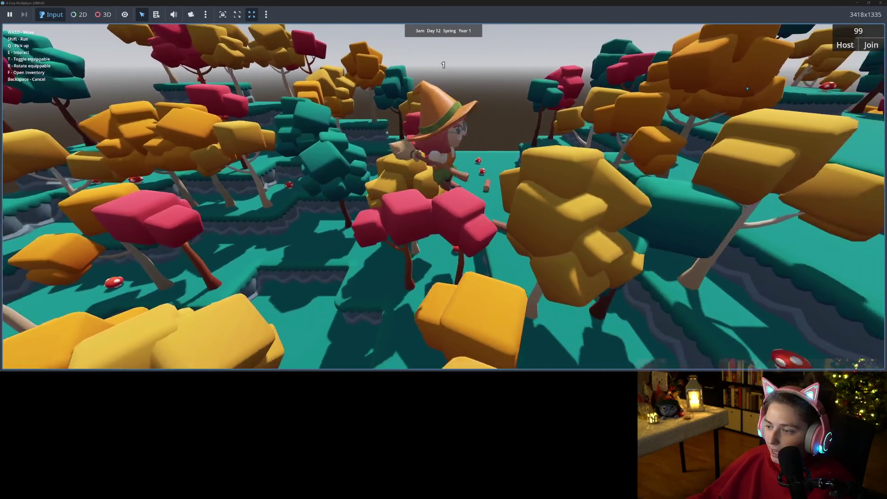
key("w")
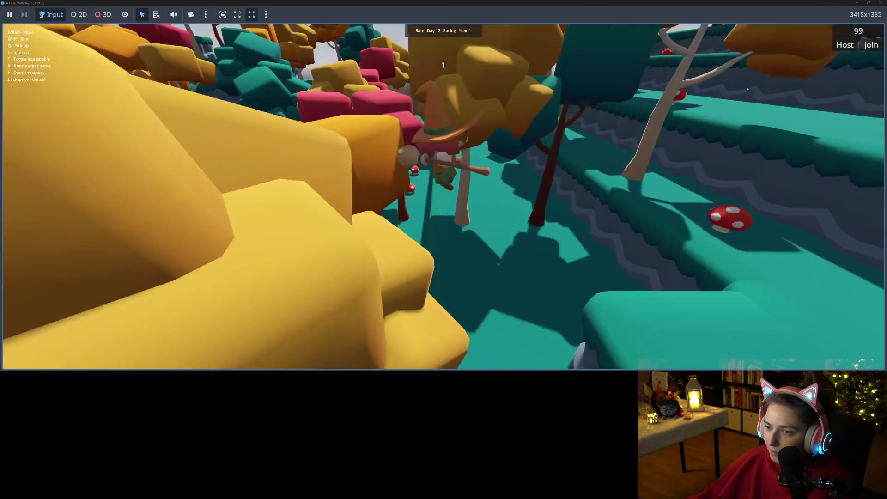
key("s")
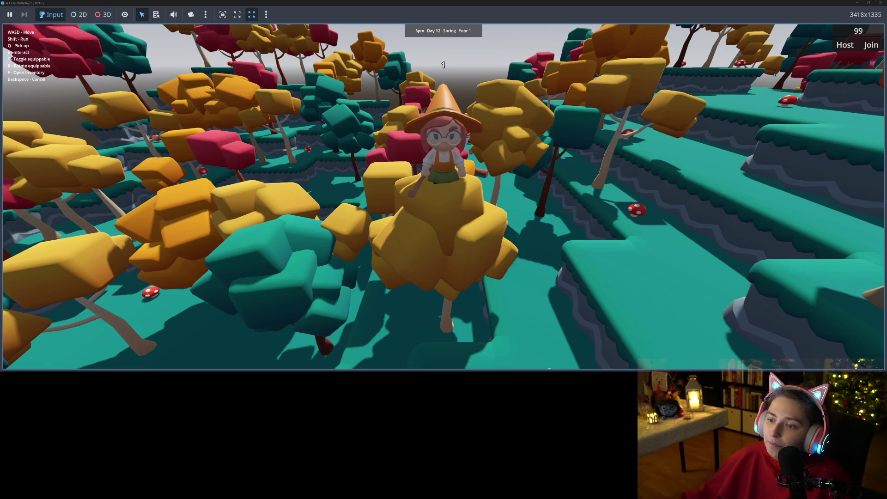
key("s")
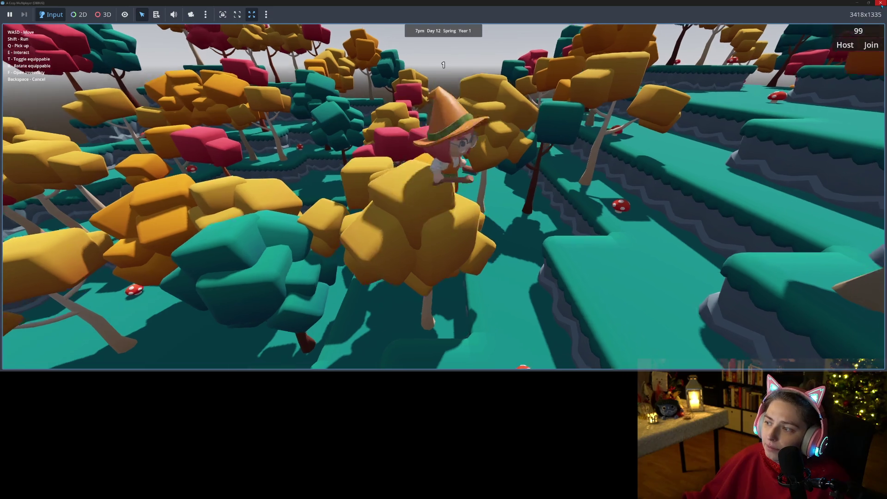
Fly a little further, then close both game windows to stop debugging
key("w")
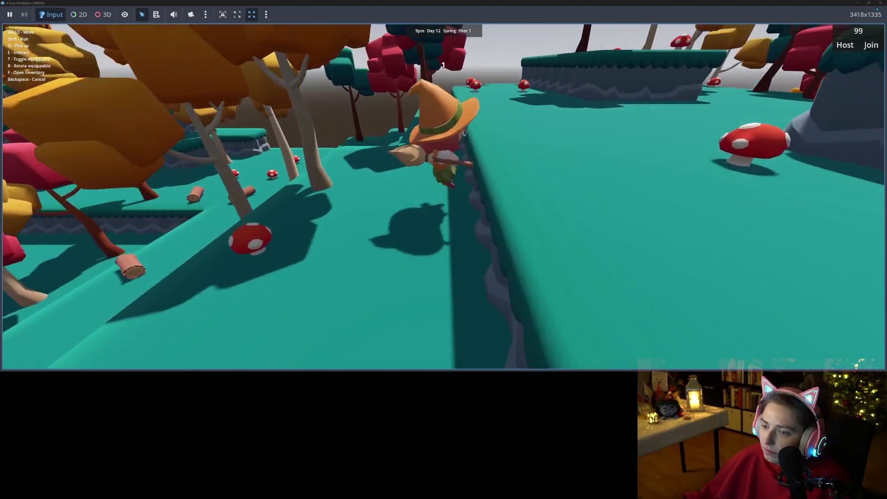
key("a")
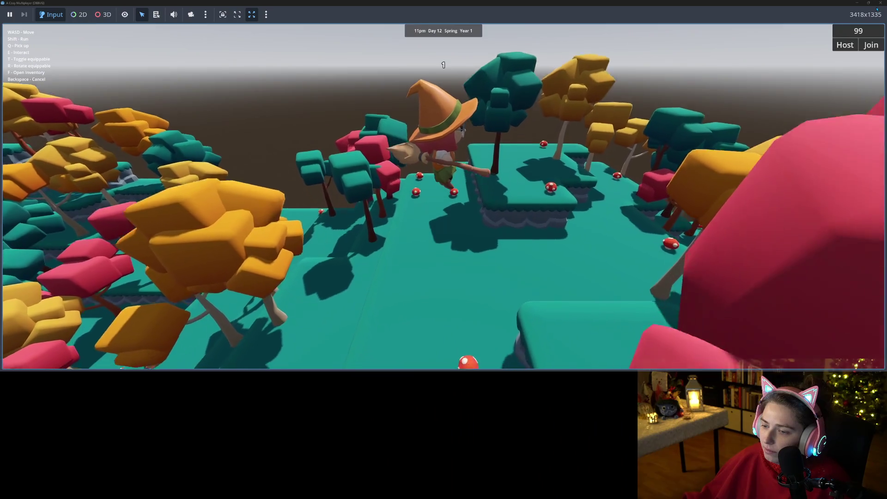
key("d")
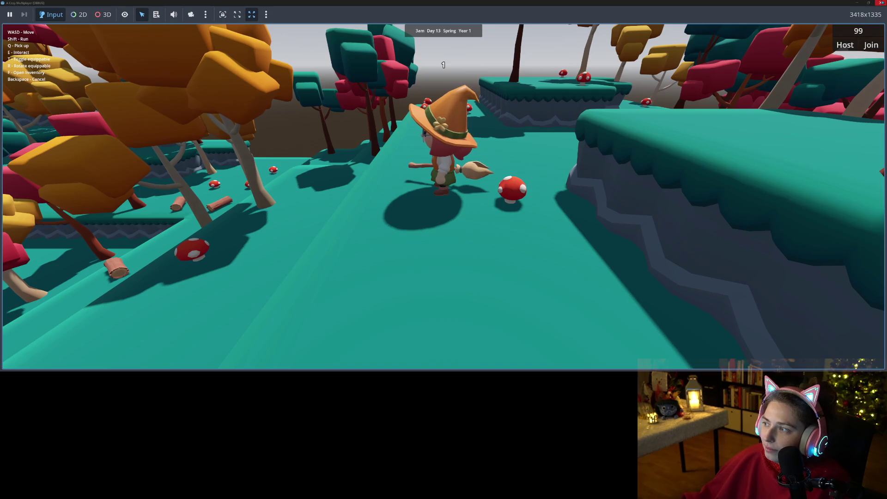
left_click(877, 5)
left_click(586, 98)
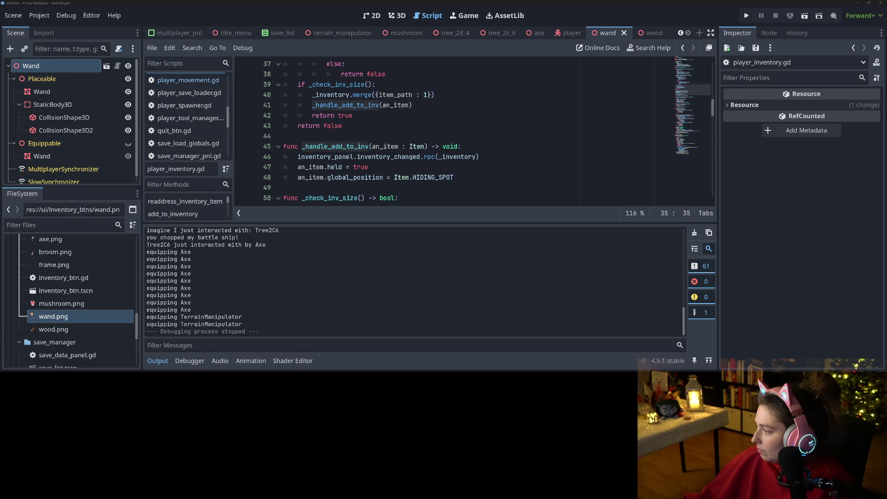
Review the player_inventory.gd changes in GitHub Desktop
key("alt+Tab")
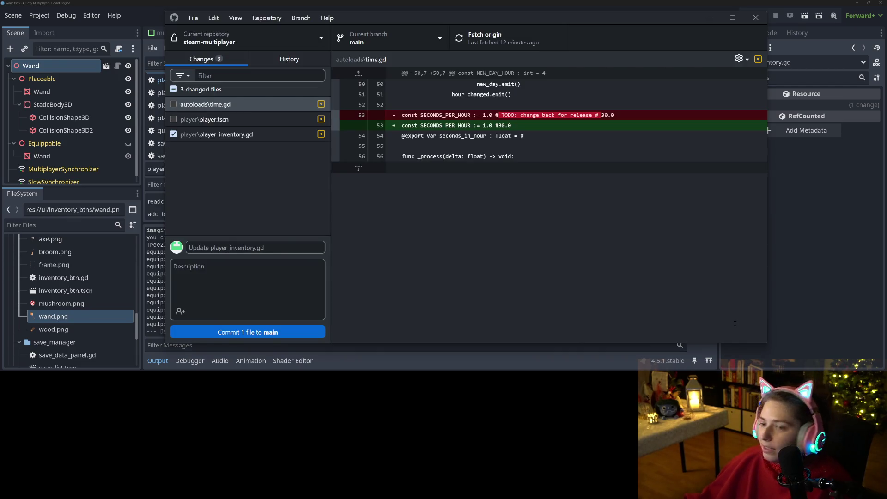
left_click(262, 135)
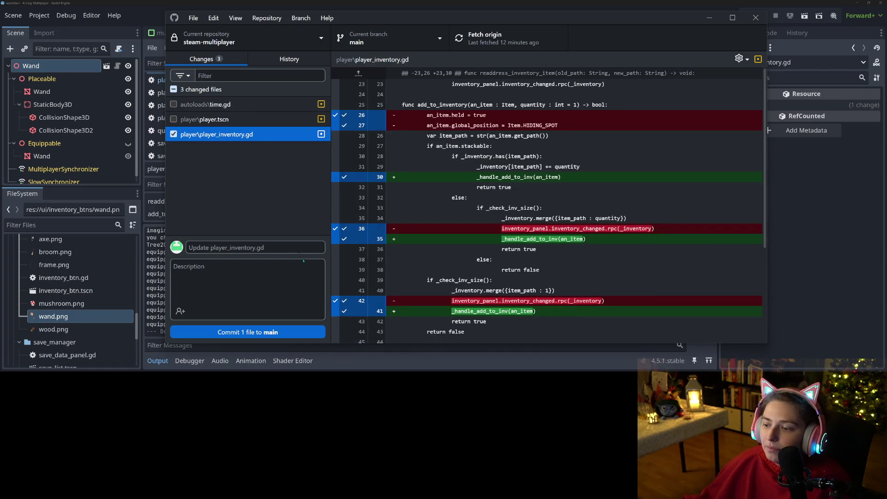
scroll(444, 285, "down", 4)
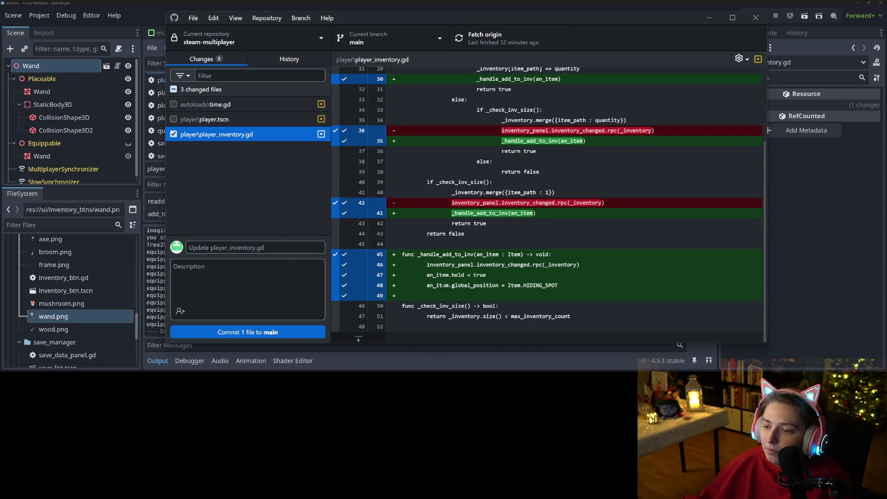
scroll(507, 272, "up", 1)
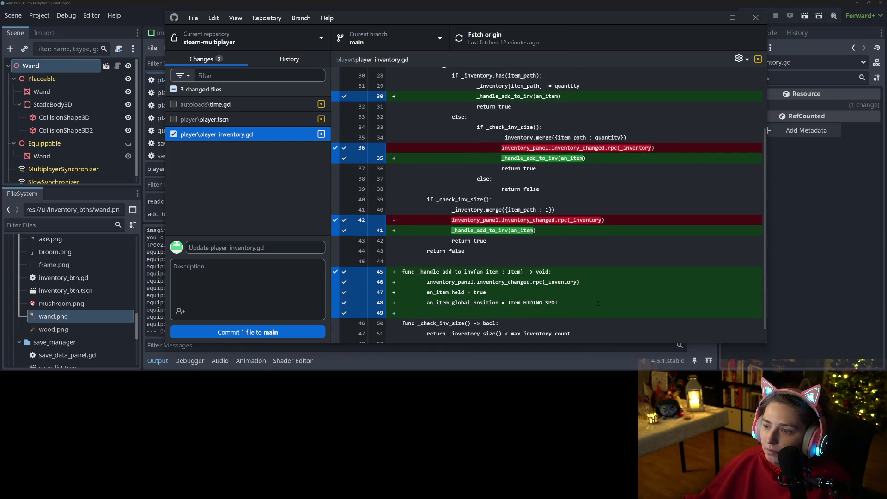
scroll(598, 303, "up", 3)
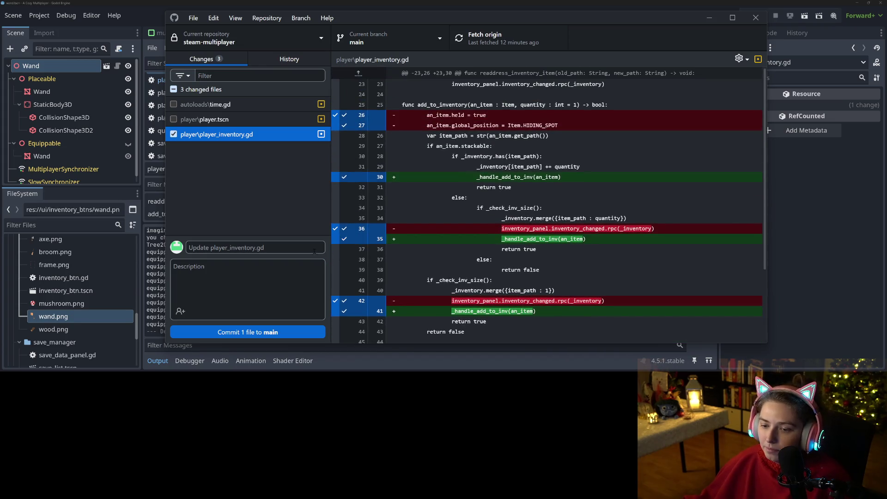
Commit to main with summary 'precents sending objects into the void when there is no room in player inventory' and push
left_click(314, 248)
type("prec")
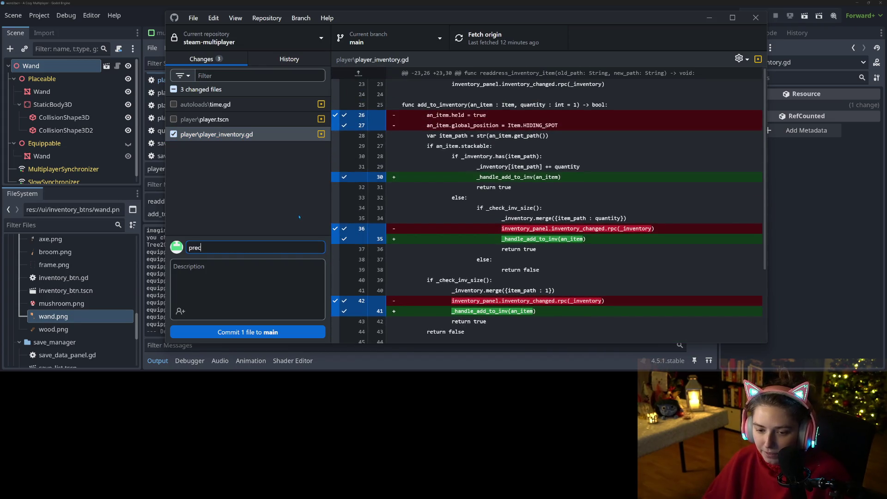
key("BackSpace")
type("vents ")
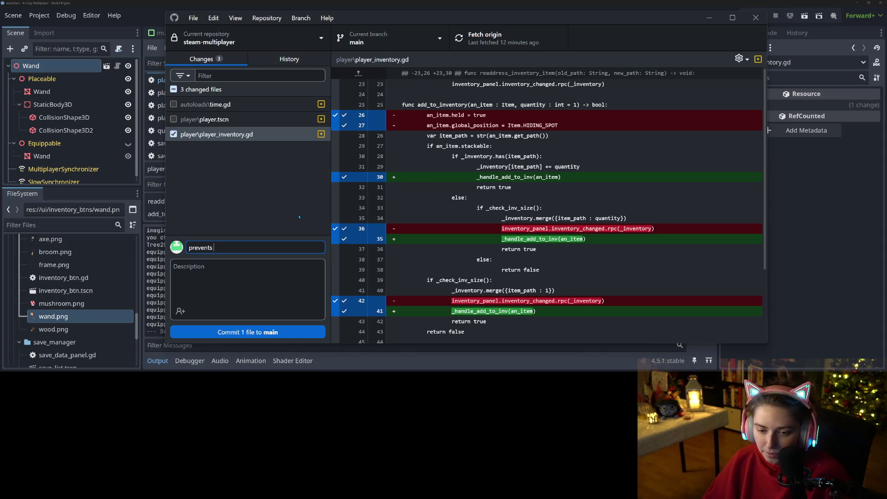
type("sending objec")
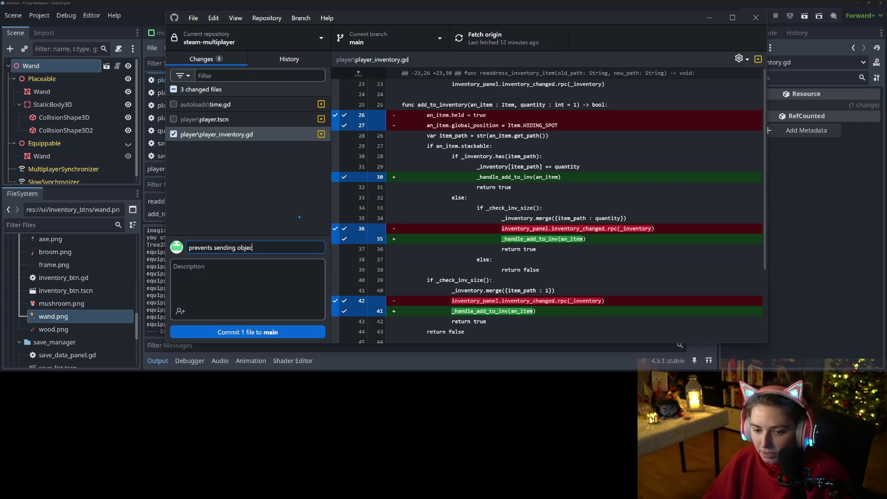
type("ts into the voi")
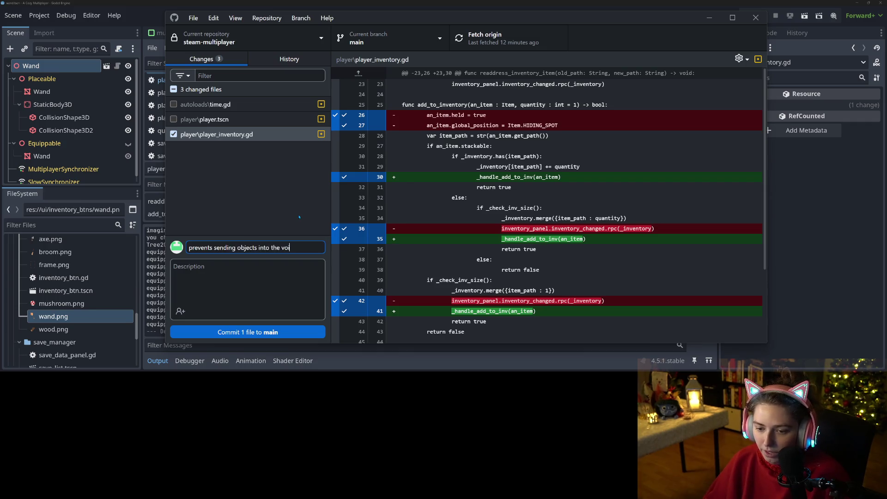
type("d when there ")
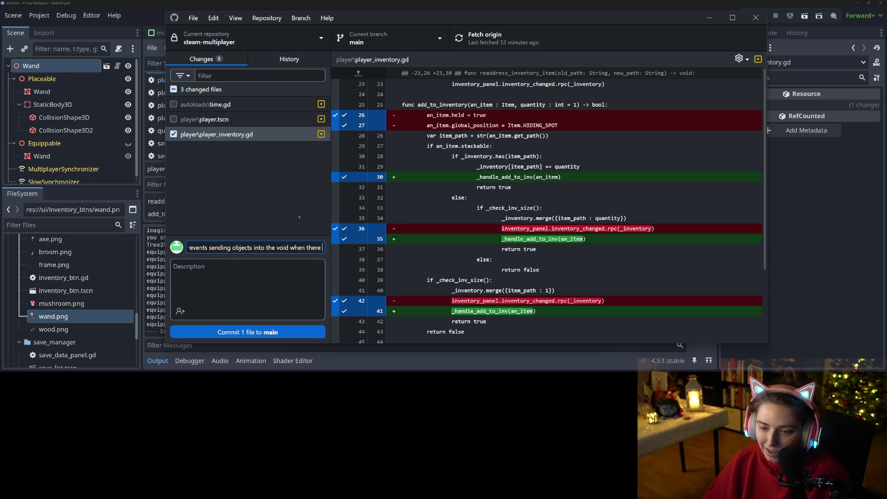
type("is no room in")
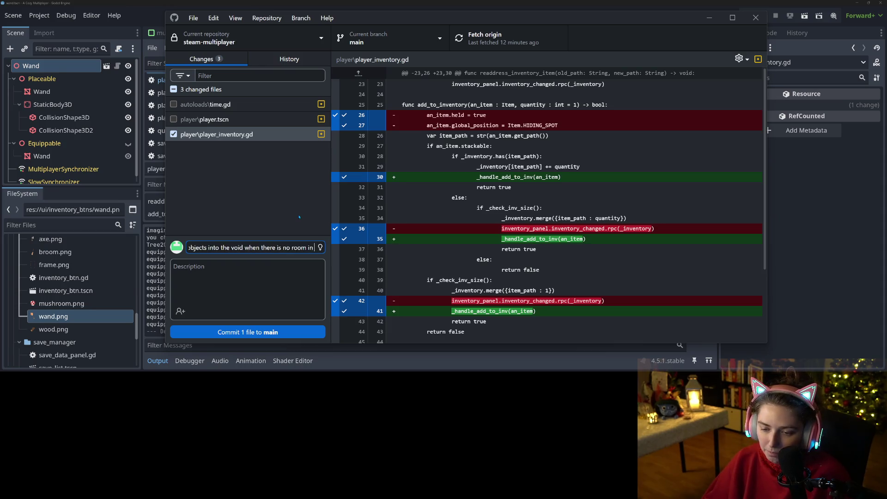
type(" player inventory")
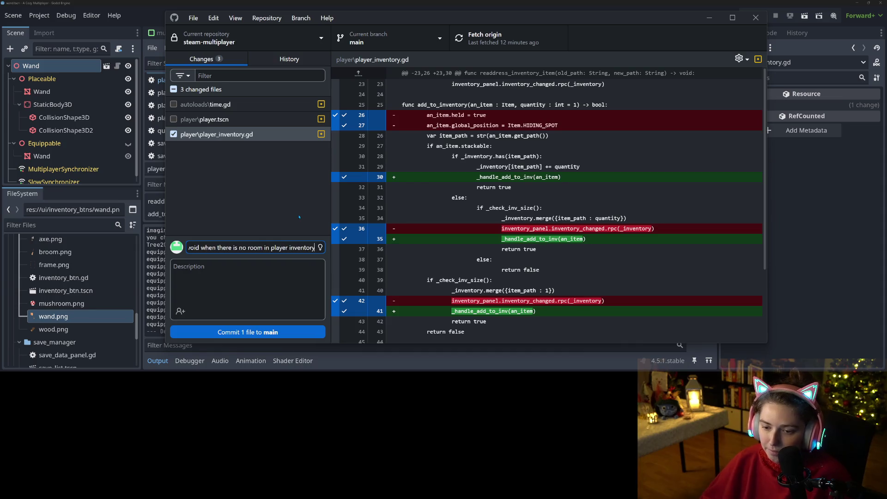
left_click(247, 332)
left_click(509, 39)
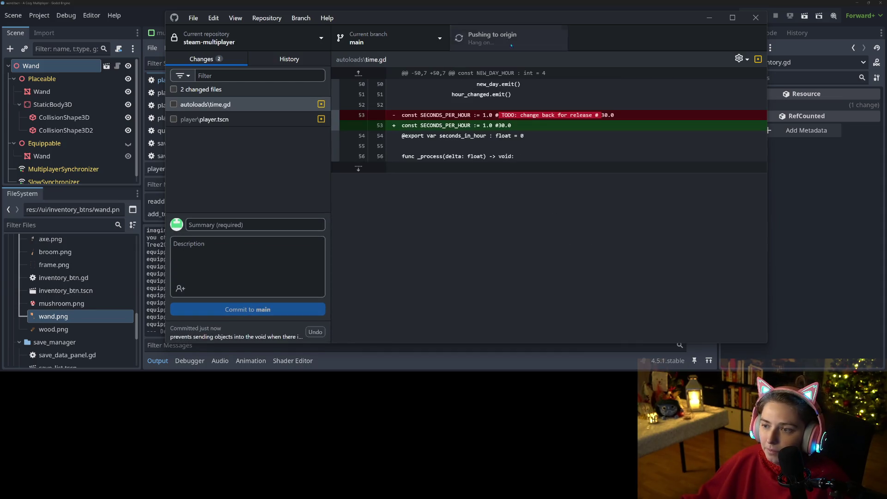
left_click(709, 17)
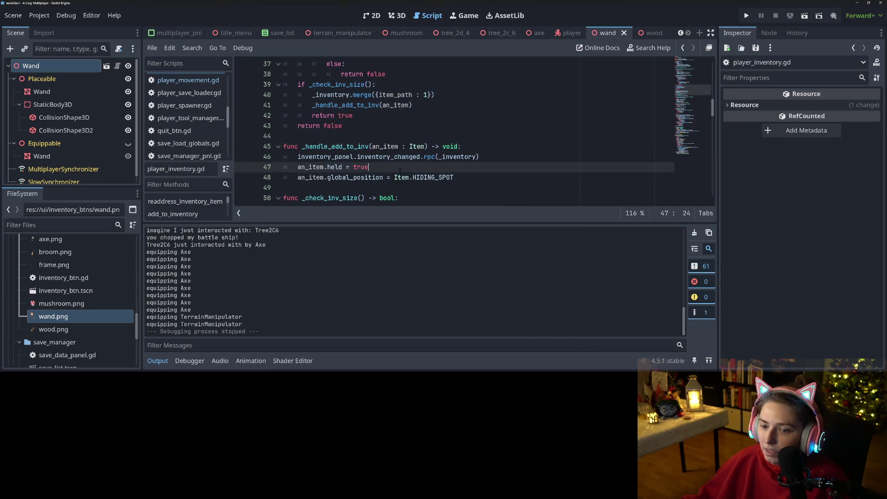
Collapse the Output panel to enlarge the script view and switch to the Trello board
left_click(158, 361)
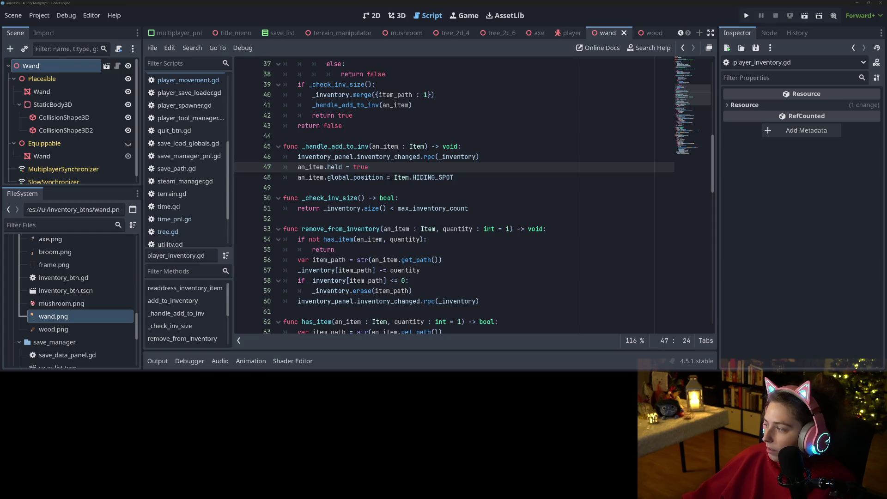
key("alt+Tab")
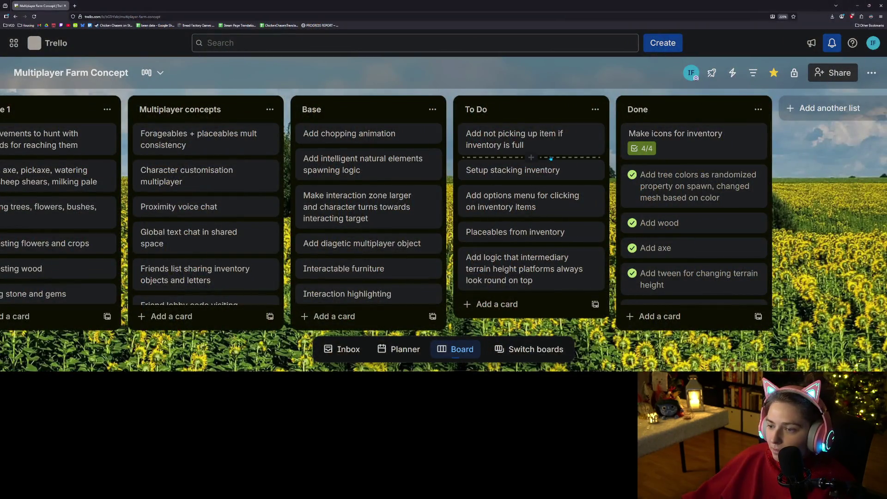
Mark the 'Add not picking up item if inventory is full' card complete and return to Godot's _handle_add_to_inv
left_click(550, 139)
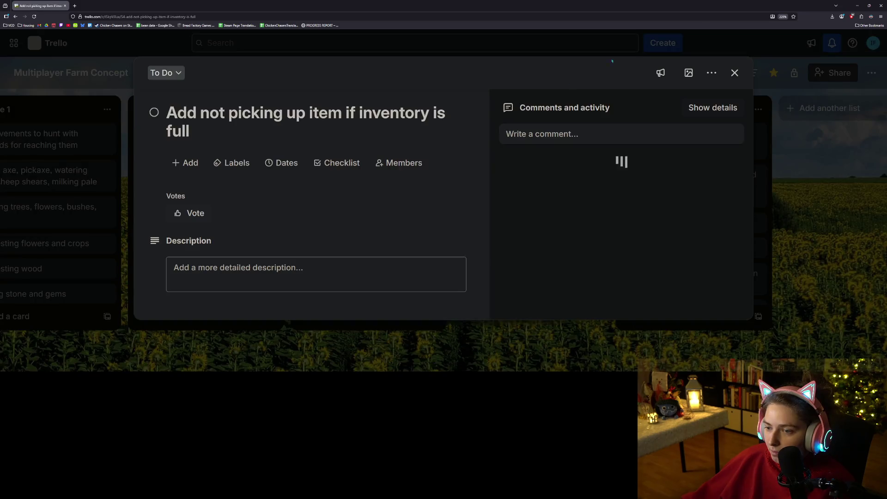
key("Escape")
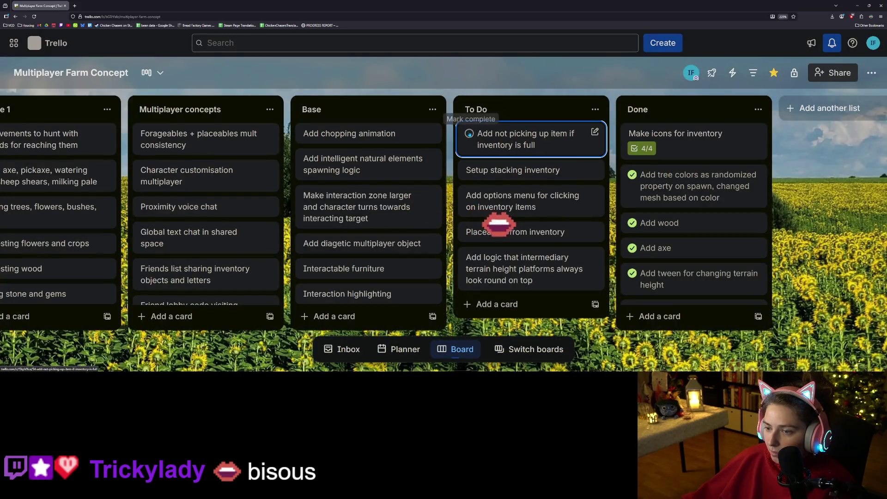
left_click(469, 133)
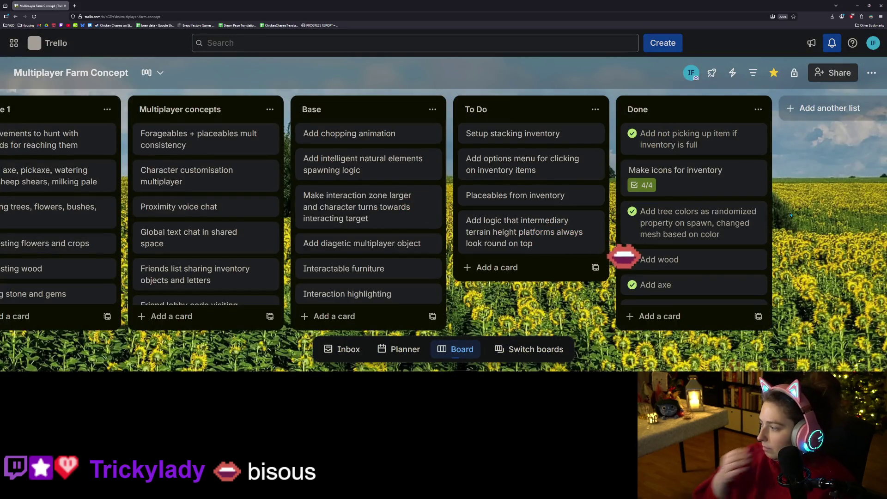
left_click(631, 259)
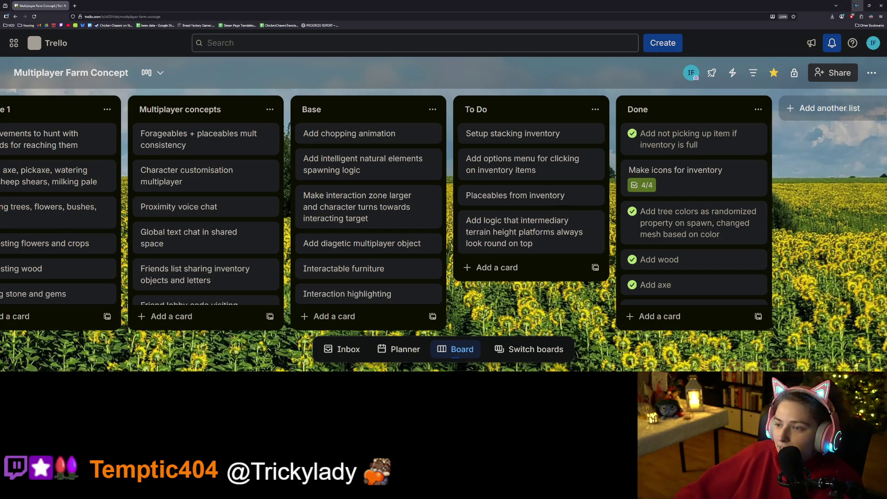
left_click(856, 6)
left_click(305, 146)
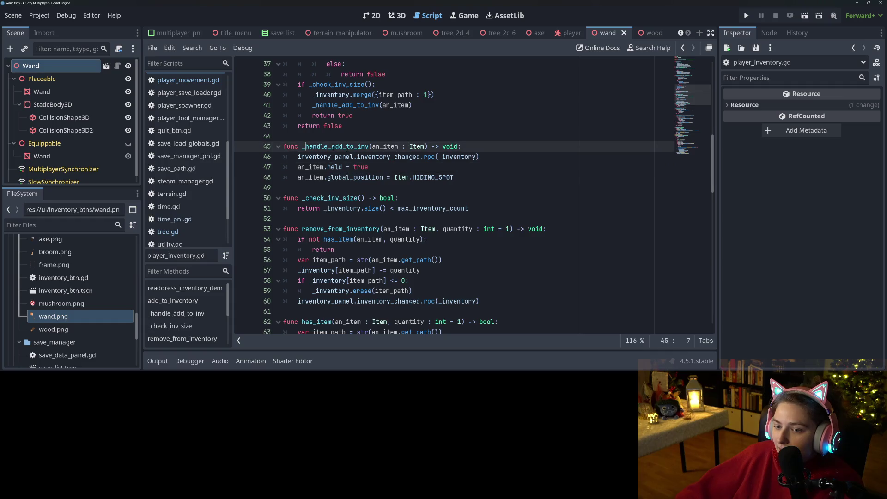
Open a blank line above the _inventory declaration on line 15
scroll(407, 194, "up", 12)
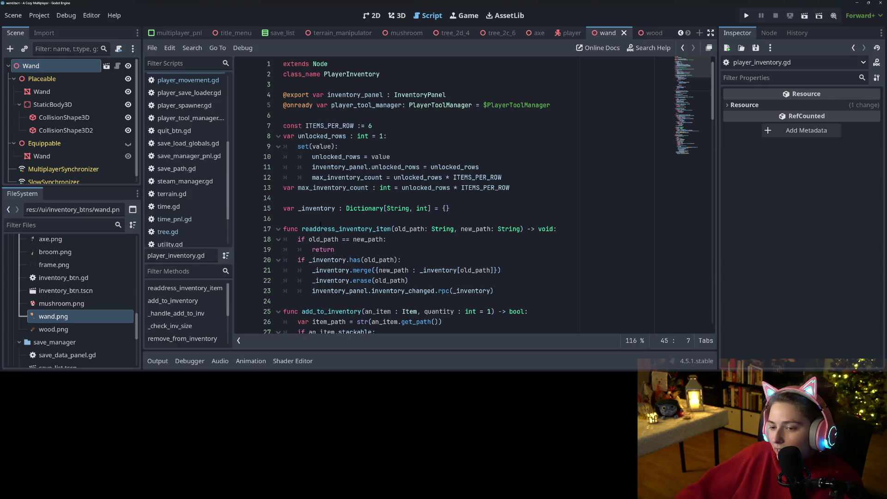
scroll(193, 210, "up", 5)
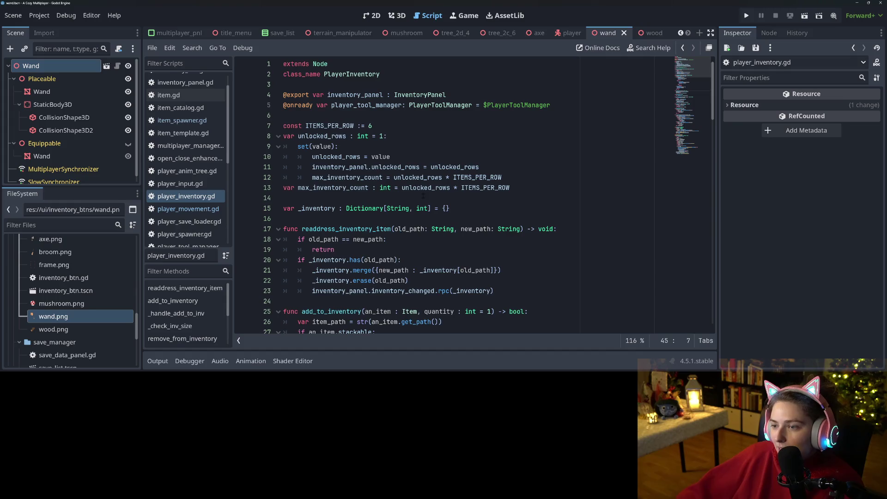
left_click(409, 209)
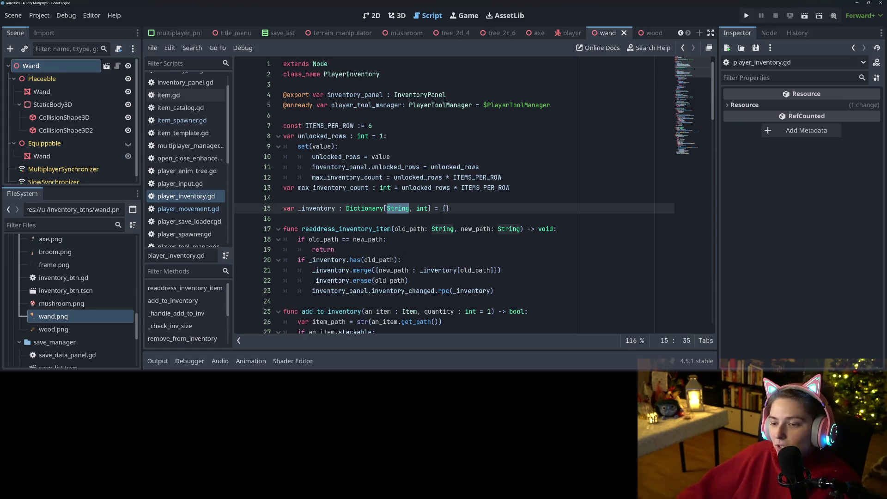
left_click(384, 208)
key("Home")
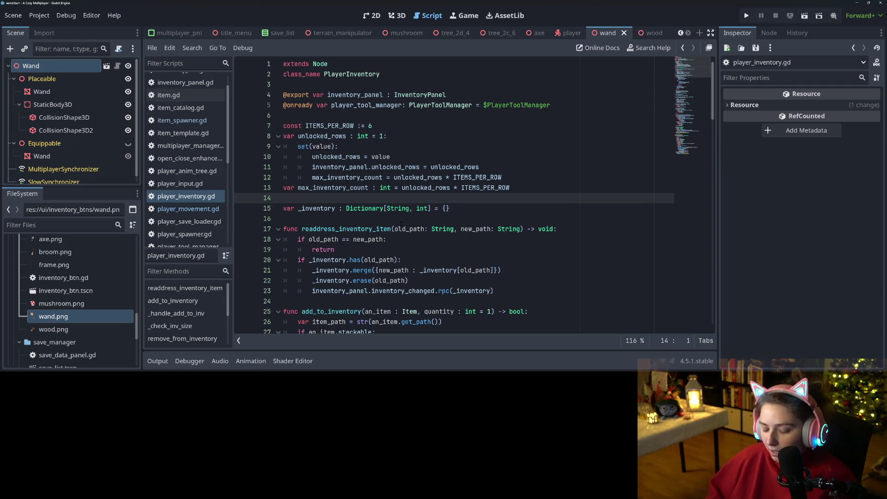
key("Return")
key("Up")
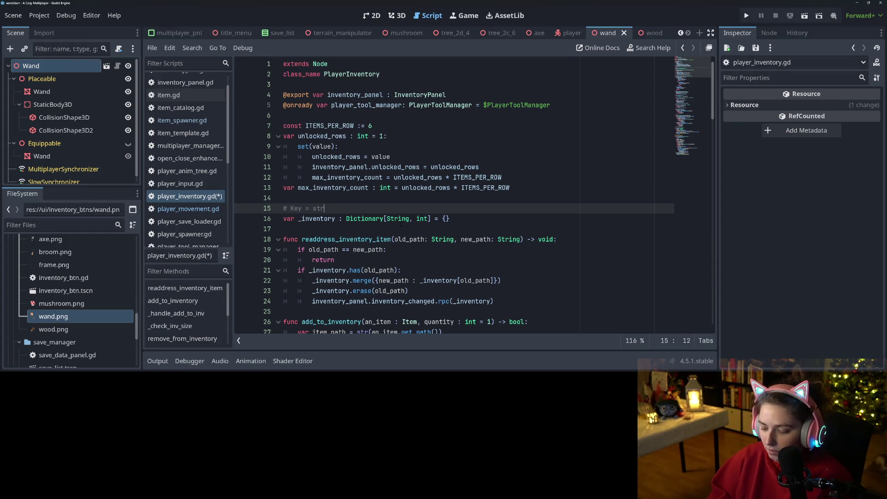
Write the comment '# Key = str(Path) or item_uid' there and save player_inventory.gd
type("(Path) or")
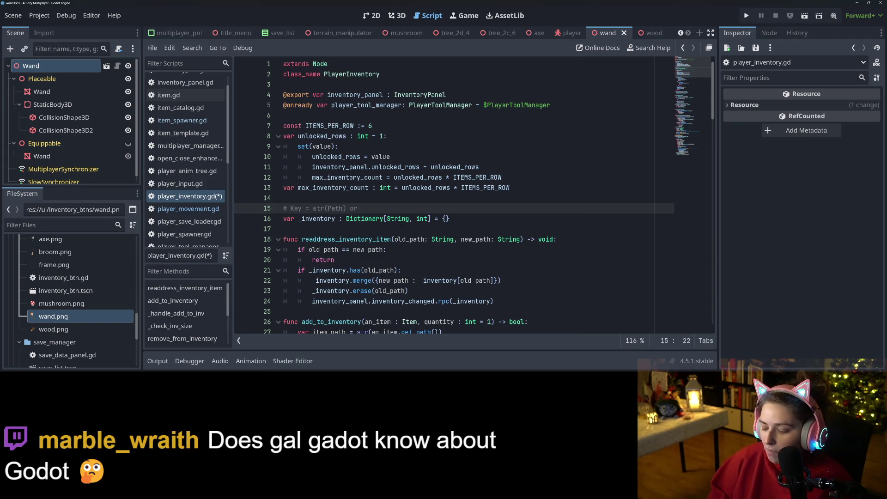
key("BackSpace")
key("BackSpace")
key("BackSpace")
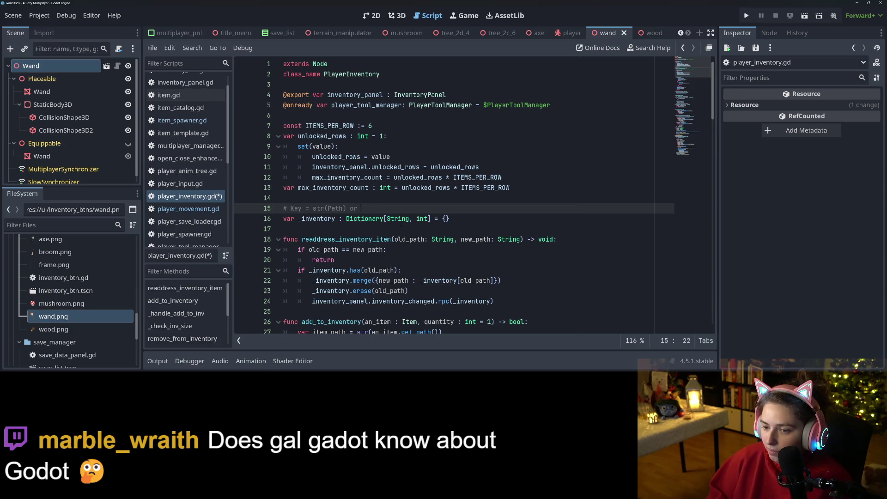
type("item_uid")
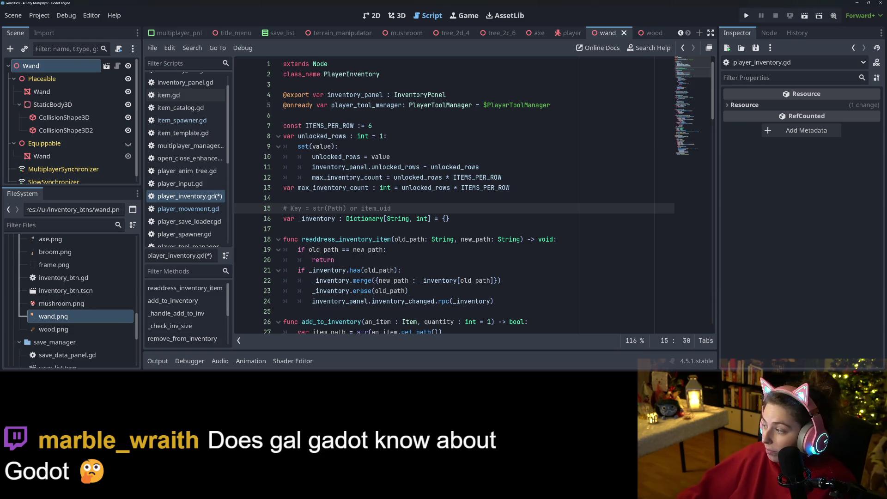
double_click(394, 210)
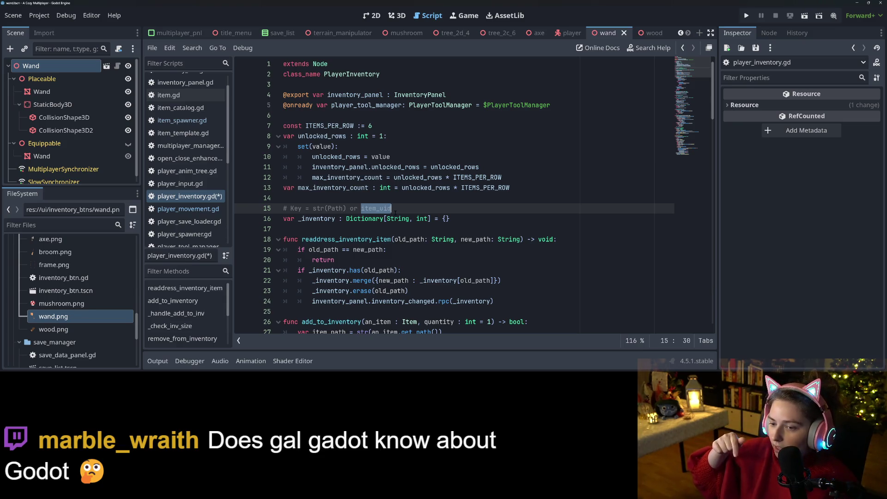
key("ctrl+s")
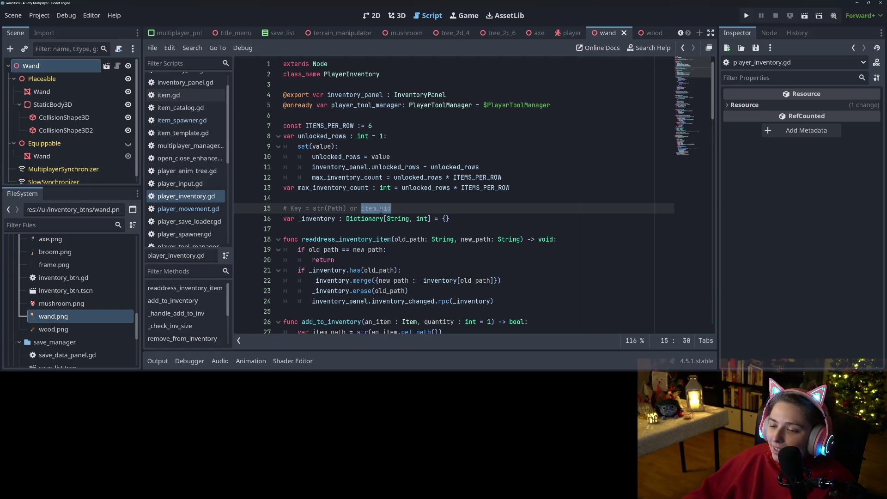
left_click_drag(314, 209, 377, 209)
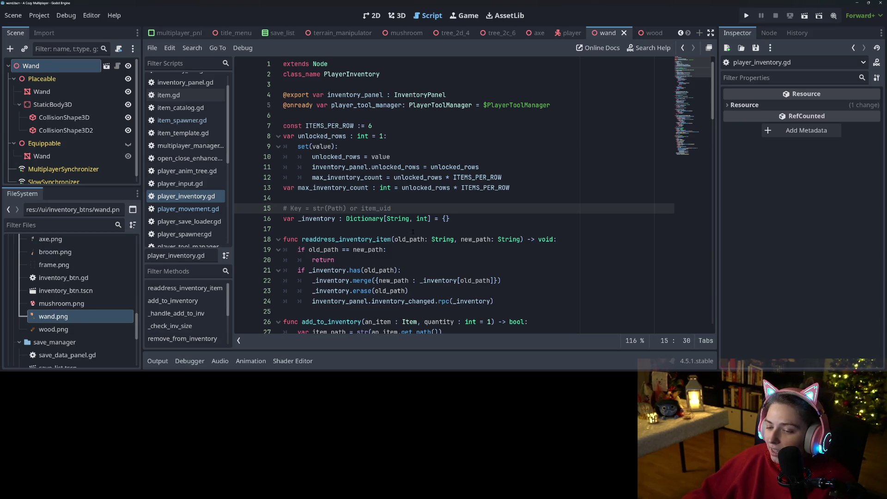
Review the readdress_inventory_item and add_to_inventory code against the line-15 key comment
scroll(413, 231, "down", 1)
double_click(347, 208)
scroll(523, 180, "down", 1)
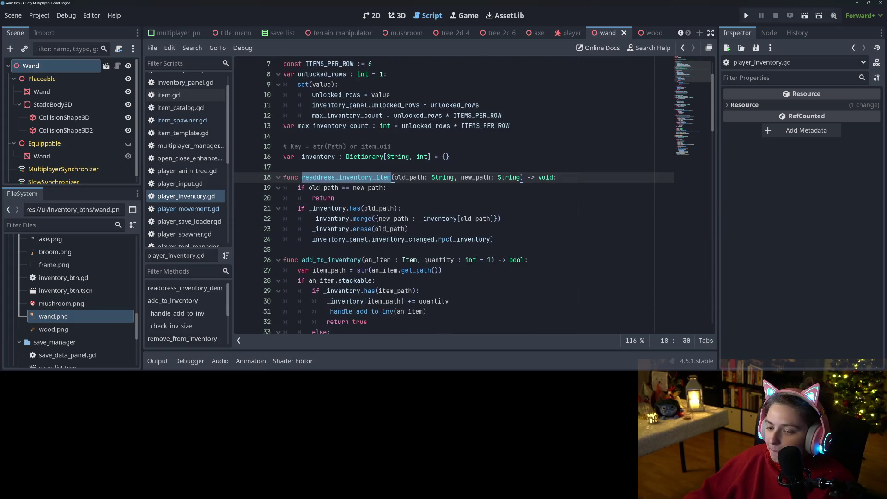
double_click(364, 270)
double_click(335, 260)
double_click(329, 270)
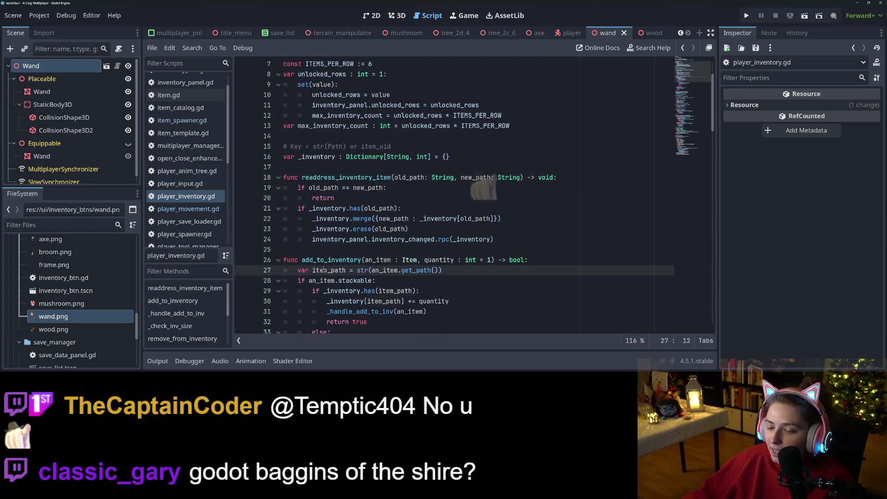
left_click(397, 146)
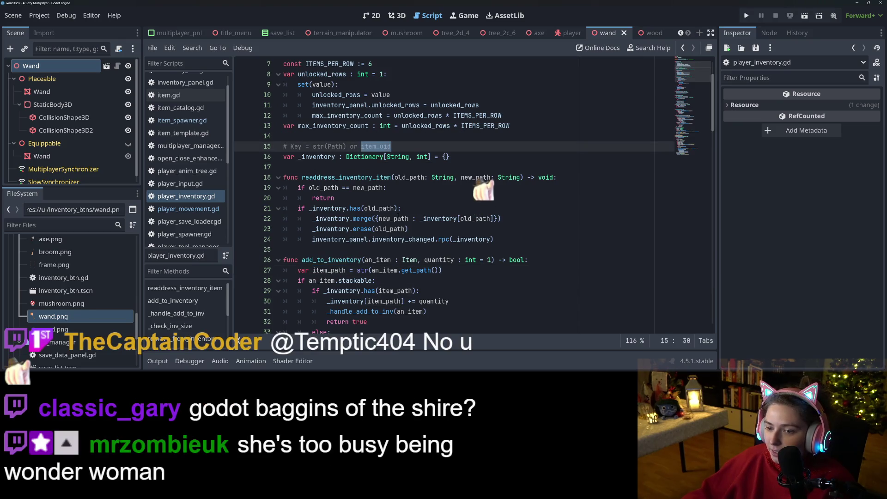
Highlight every use of has_item and move the caret to empty line 68
scroll(398, 215, "down", 5)
scroll(398, 215, "down", 20)
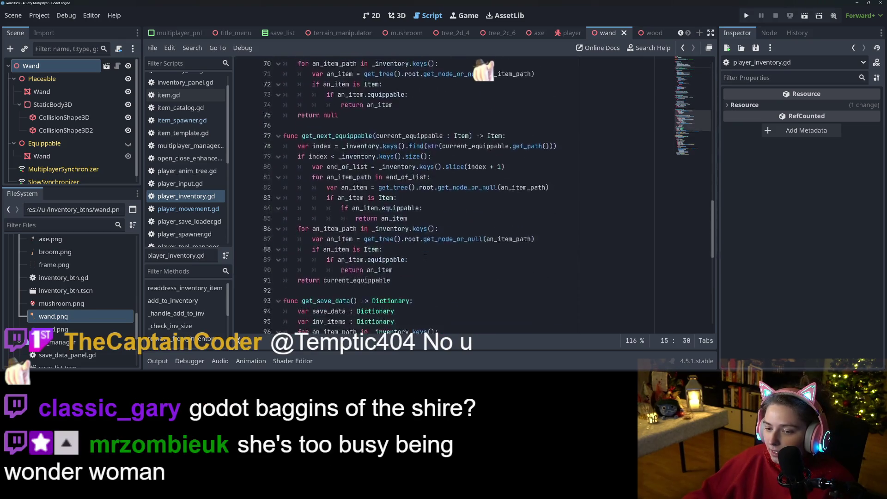
scroll(426, 300, "up", 7)
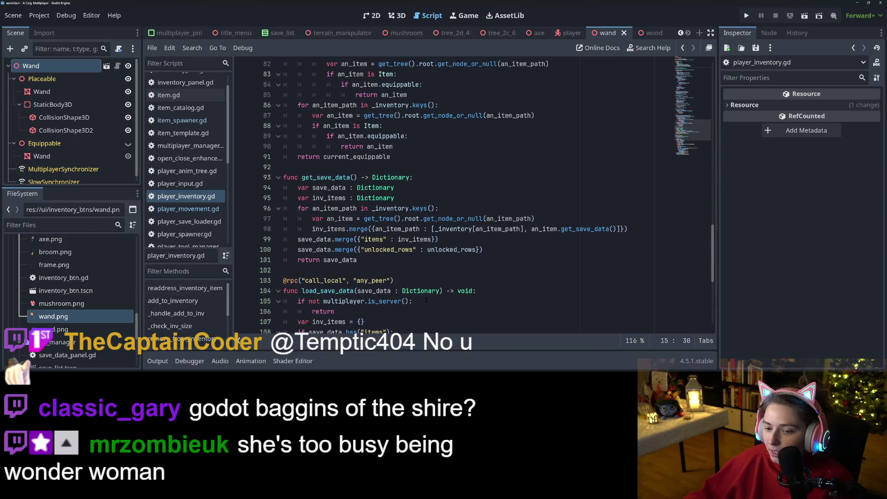
scroll(424, 300, "up", 9)
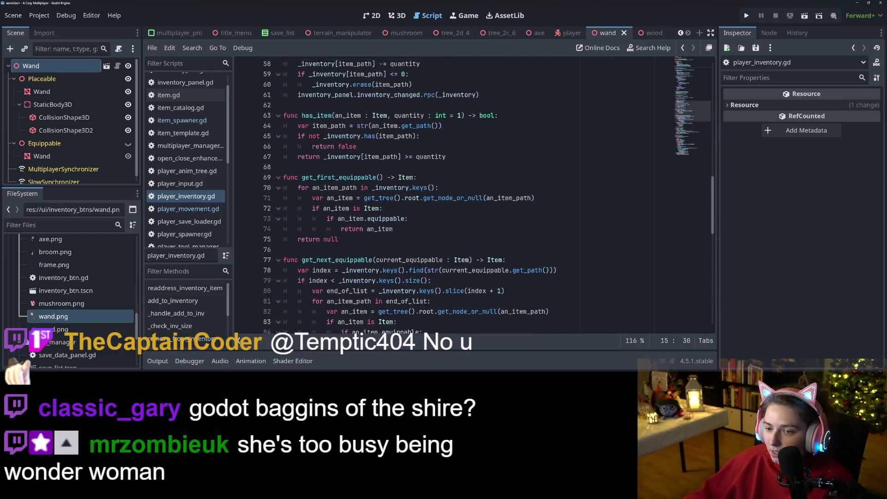
scroll(424, 300, "up", 5)
scroll(425, 302, "down", 1)
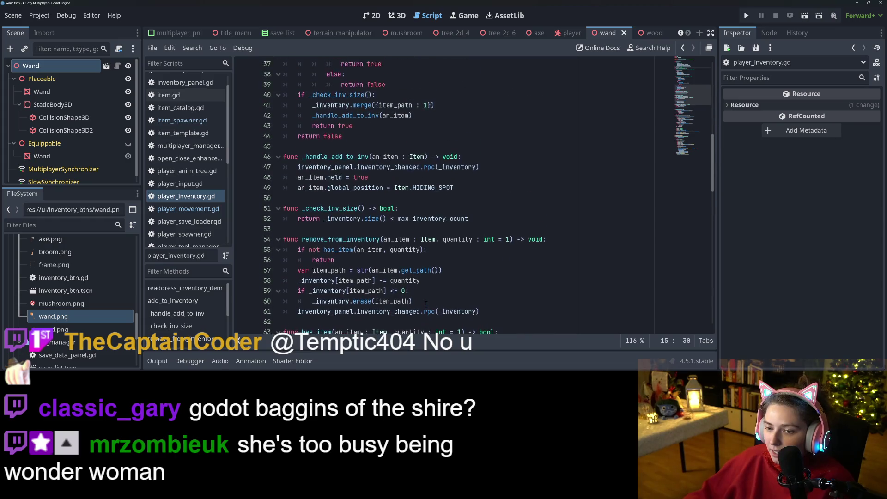
double_click(314, 271)
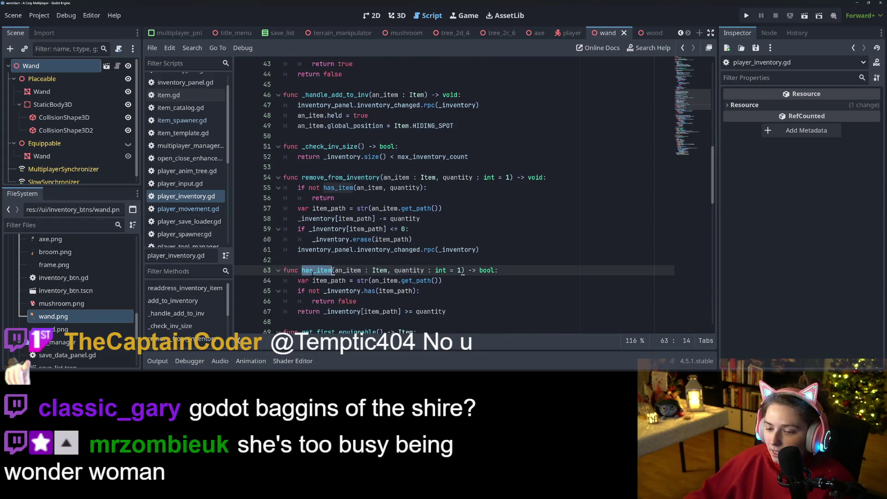
left_click(526, 270)
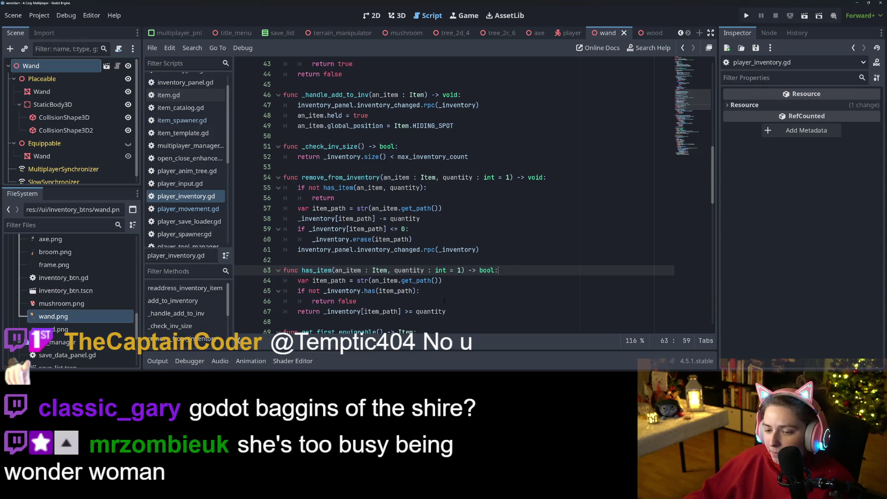
left_click(444, 301)
key("Down")
key("Down")
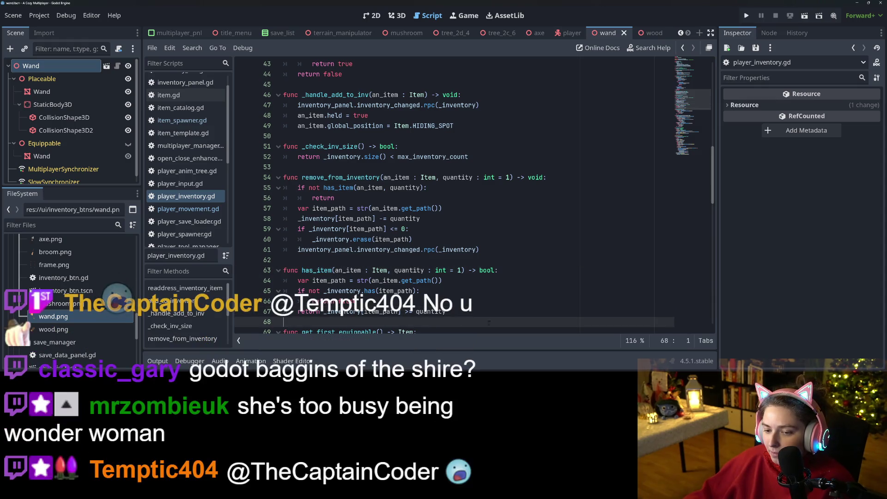
Scroll back to the top of the script and switch to the Trello farm concept board
scroll(486, 319, "up", 3)
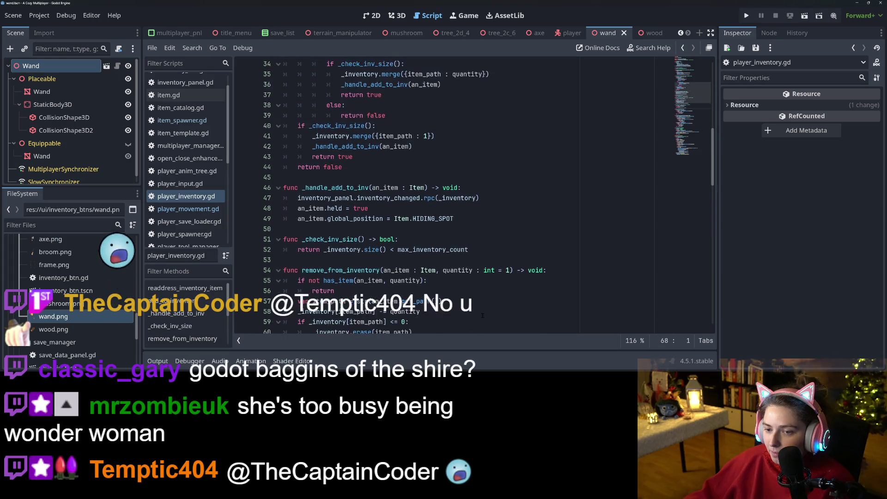
scroll(483, 315, "up", 8)
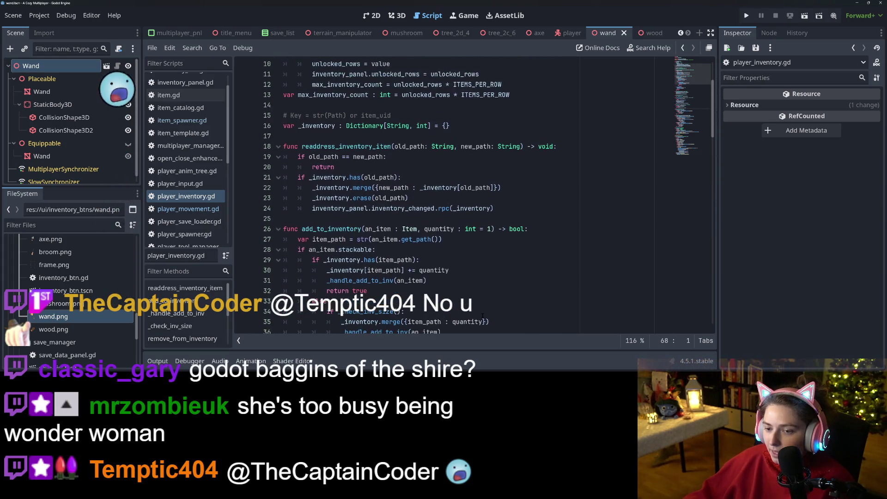
scroll(483, 315, "up", 2)
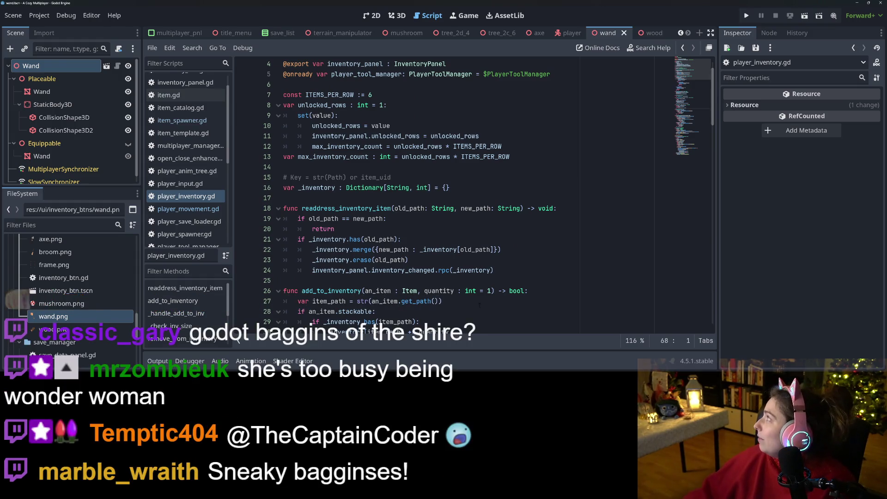
mouse_move(473, 292)
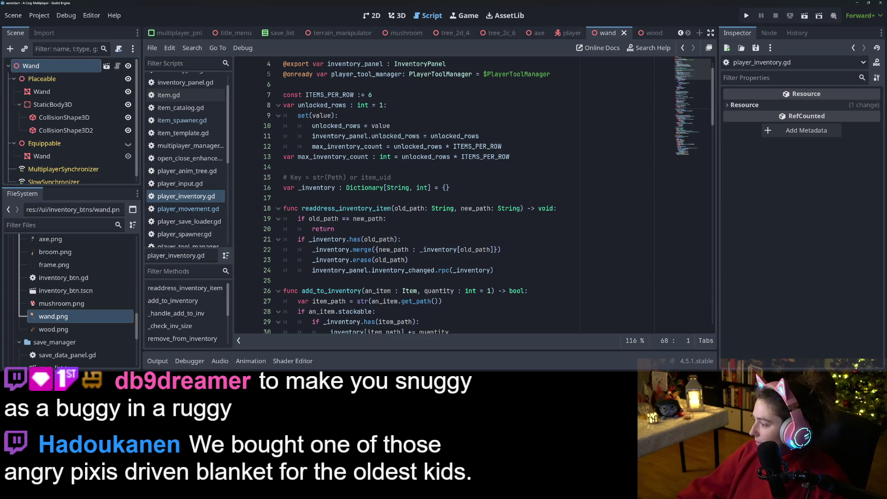
key("alt+Tab")
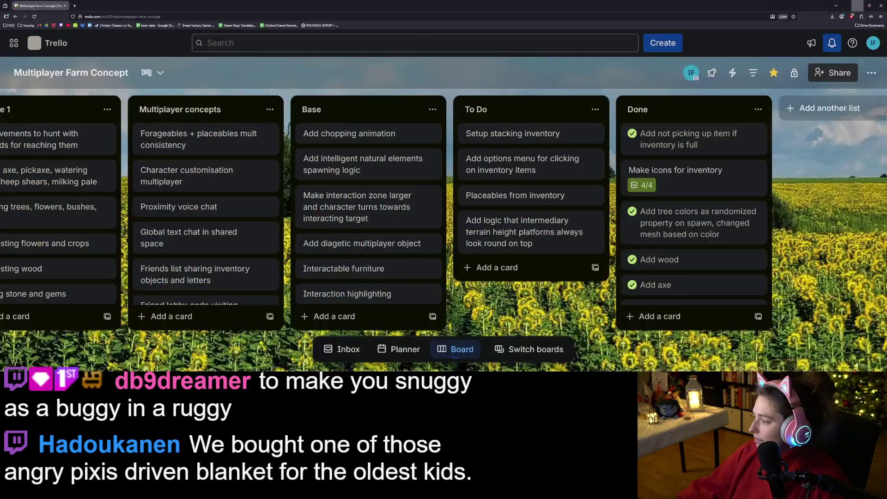
Search Google for 'angry pixis' in a new tab and accept the 'angry pixies' correction
left_click(75, 5)
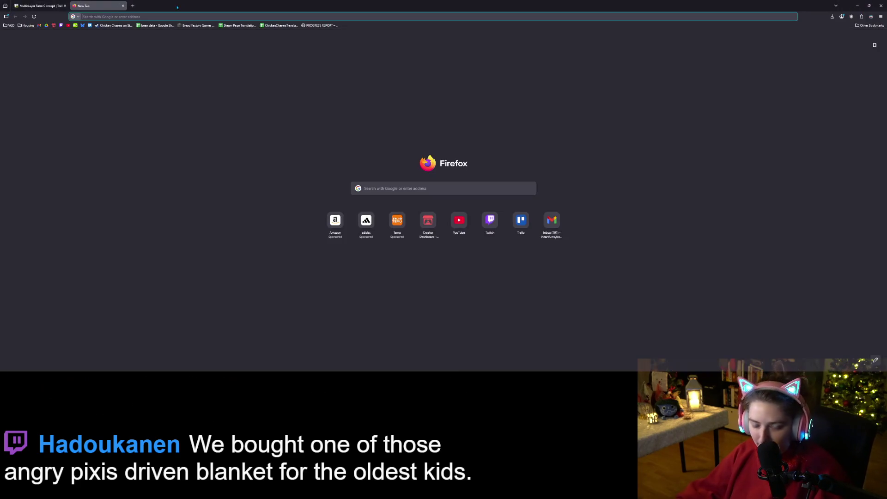
type("angry")
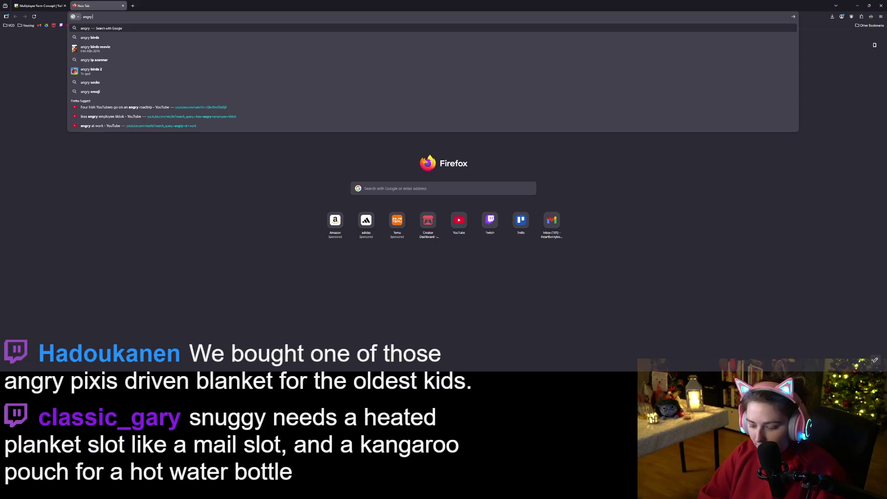
type(" pixis")
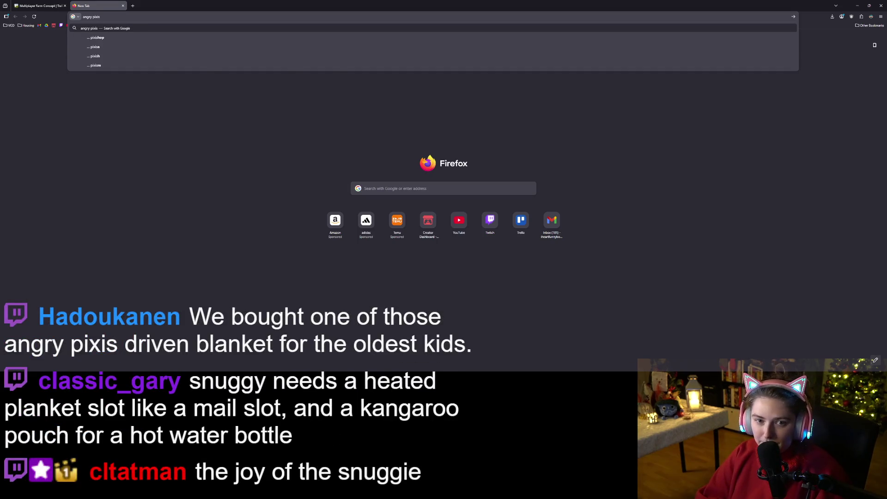
key("Return")
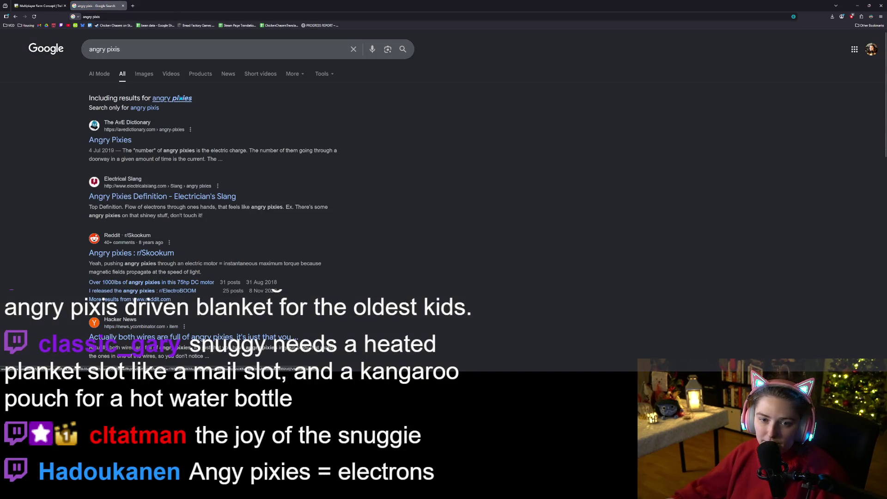
left_click(181, 98)
Read through the angry pixies results and AI Overview, then close the tab
scroll(290, 242, "down", 2)
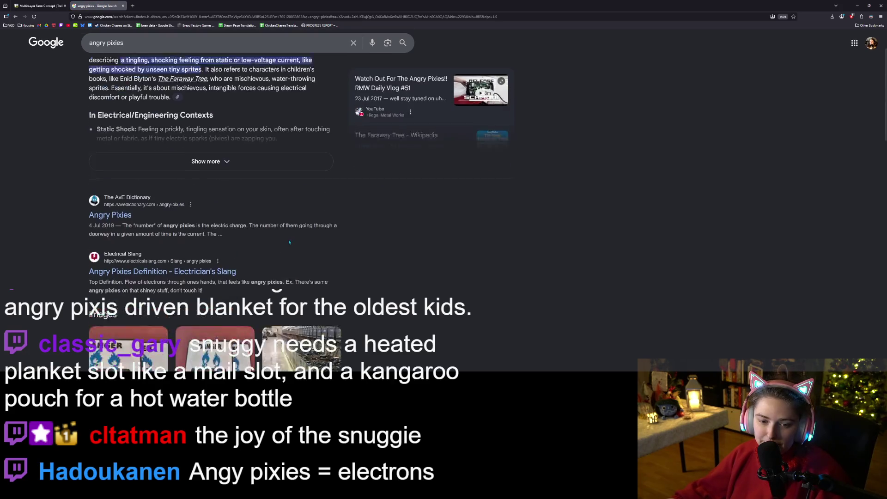
scroll(402, 245, "down", 2)
scroll(402, 245, "down", 2)
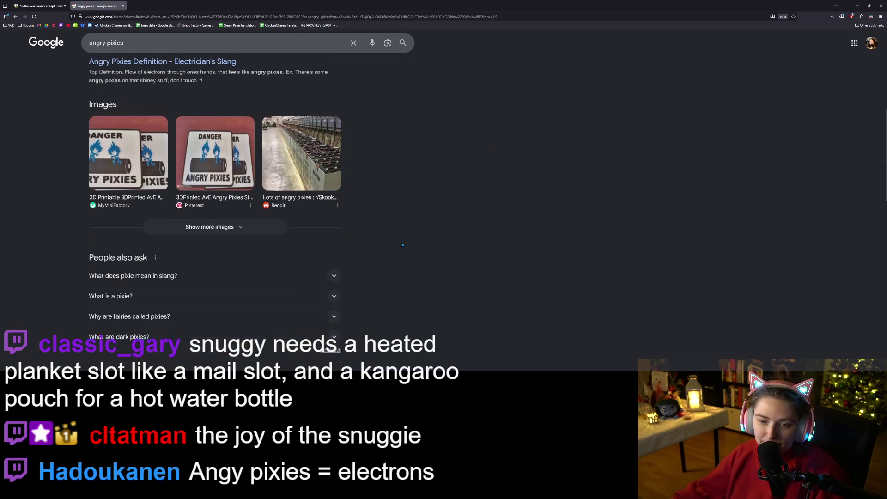
scroll(403, 245, "down", 5)
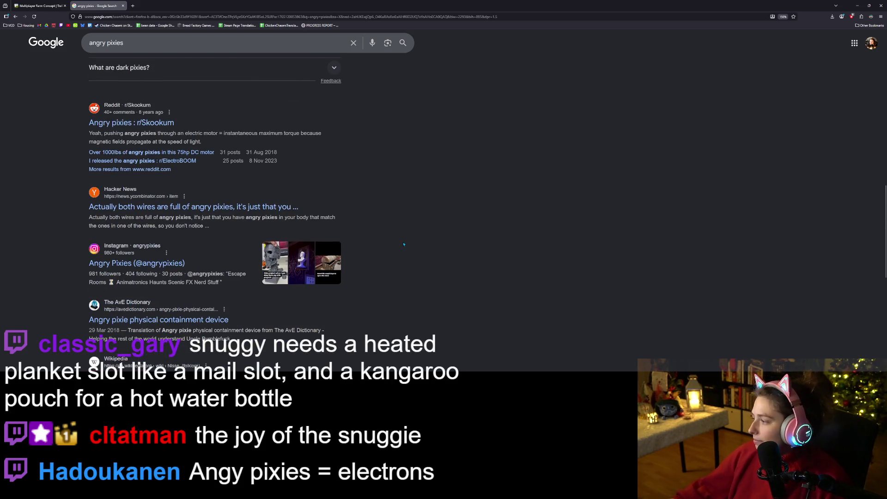
scroll(405, 244, "up", 6)
scroll(406, 243, "up", 4)
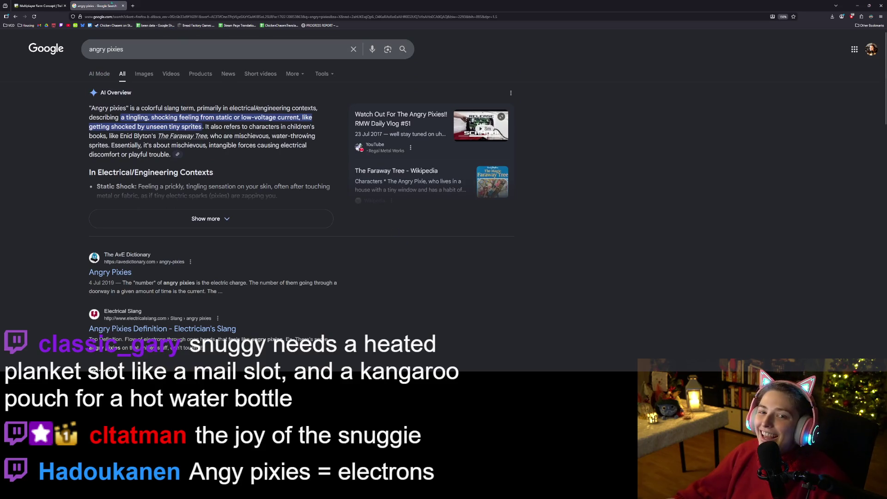
left_click(123, 5)
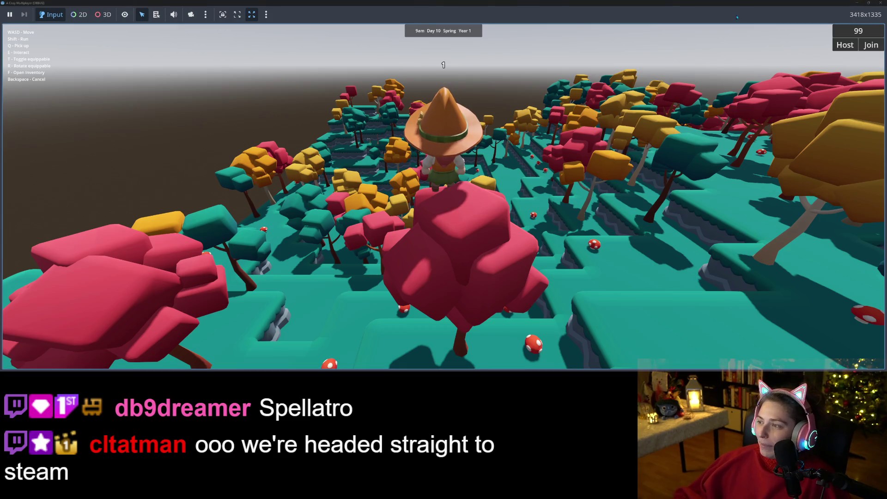
Zoom the game camera, then walk the witch onto the yellow tree top and across the island
scroll(665, 159, "down", 3)
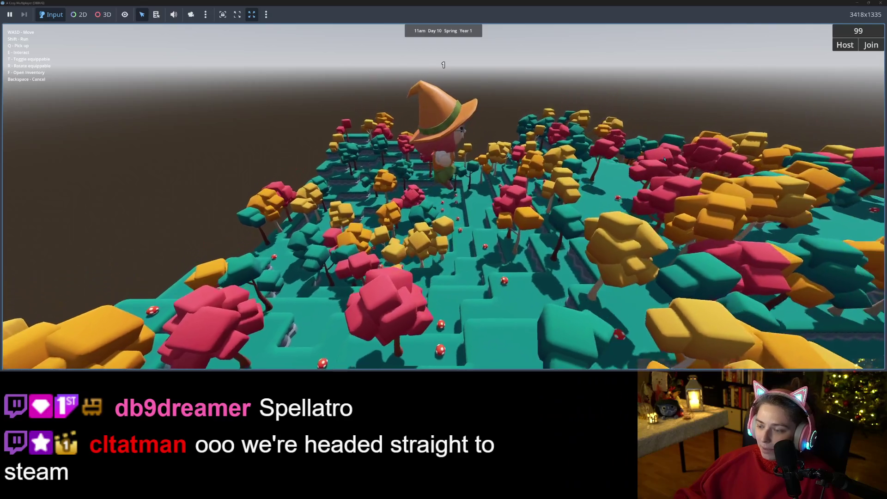
scroll(664, 159, "up", 3)
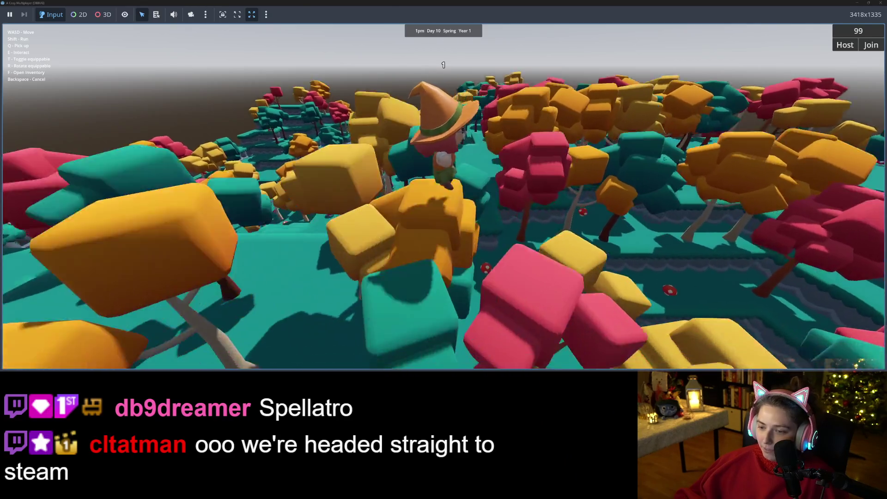
scroll(664, 159, "down", 3)
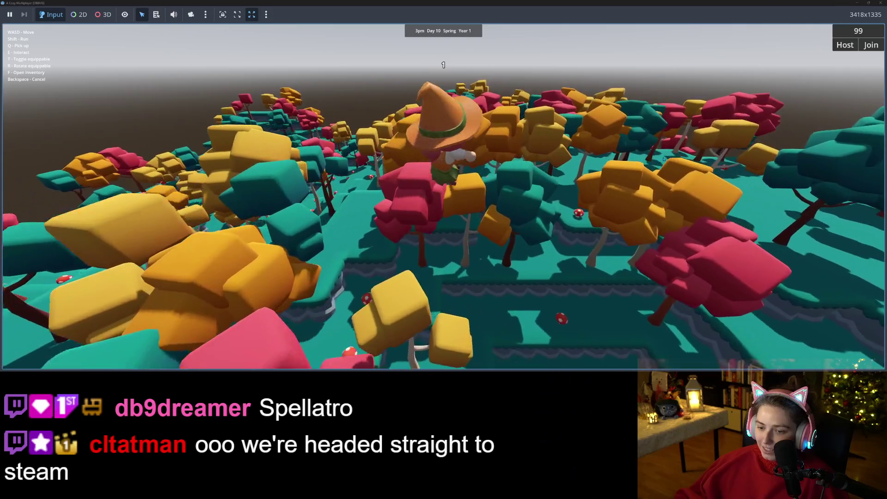
scroll(664, 160, "up", 3)
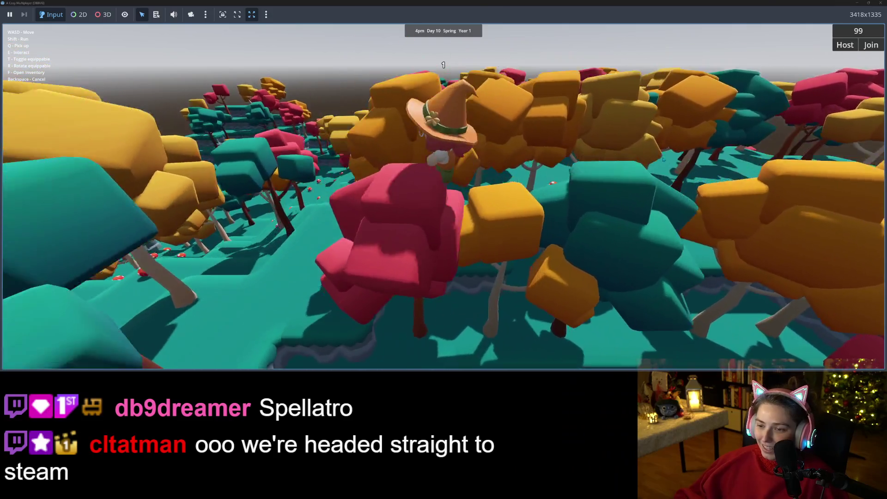
scroll(664, 159, "down", 3)
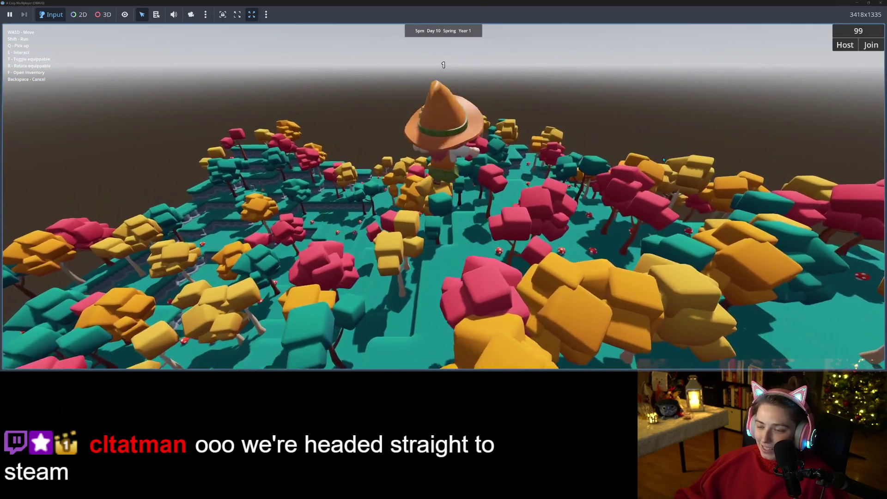
scroll(664, 159, "up", 3)
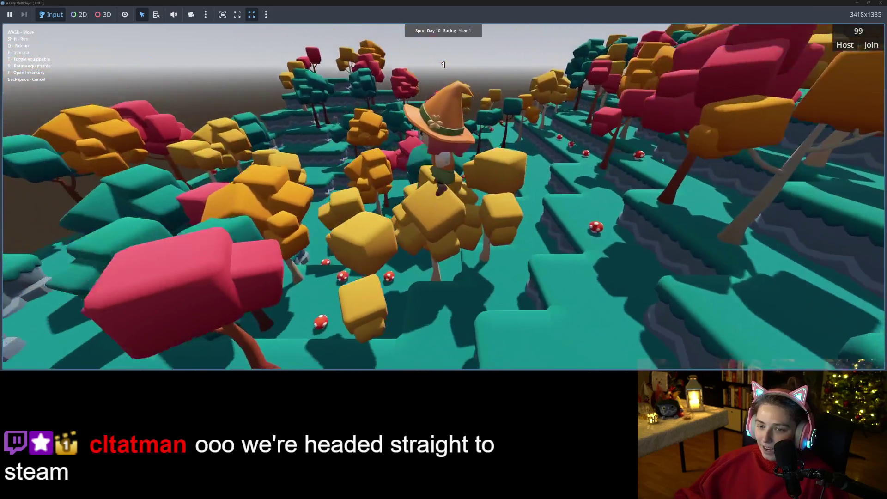
scroll(664, 159, "down", 3)
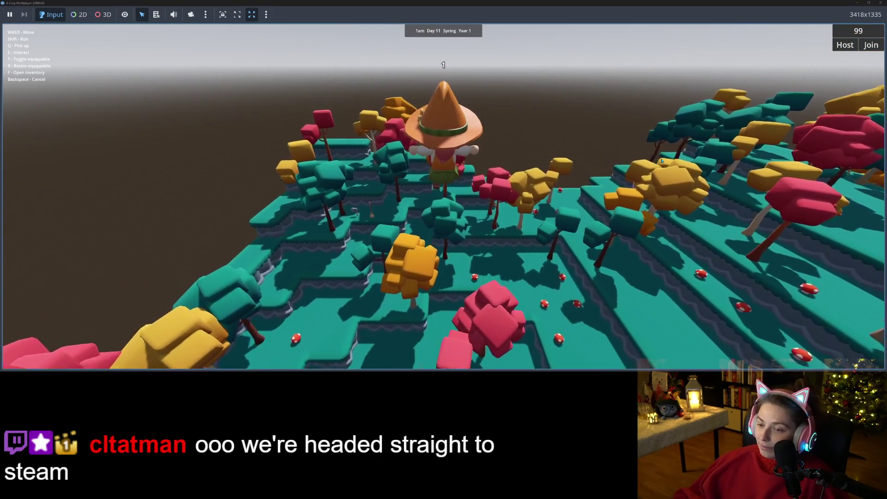
key("s")
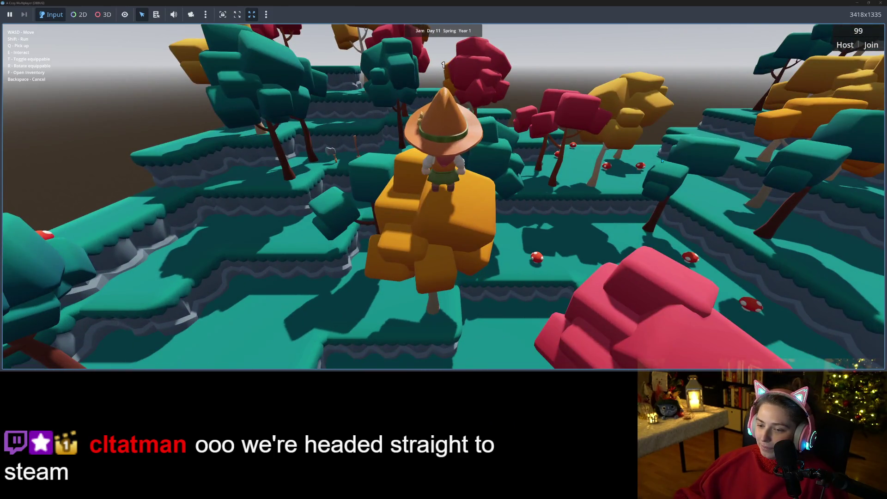
scroll(662, 160, "down", 4)
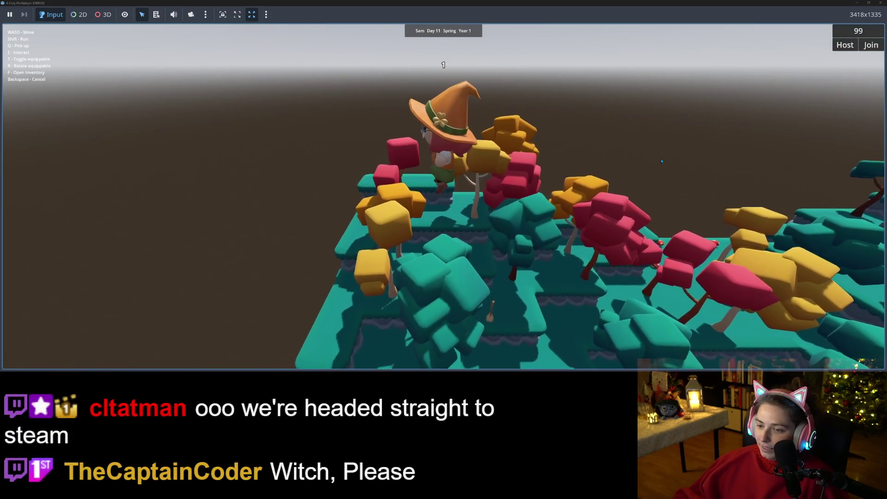
key("d")
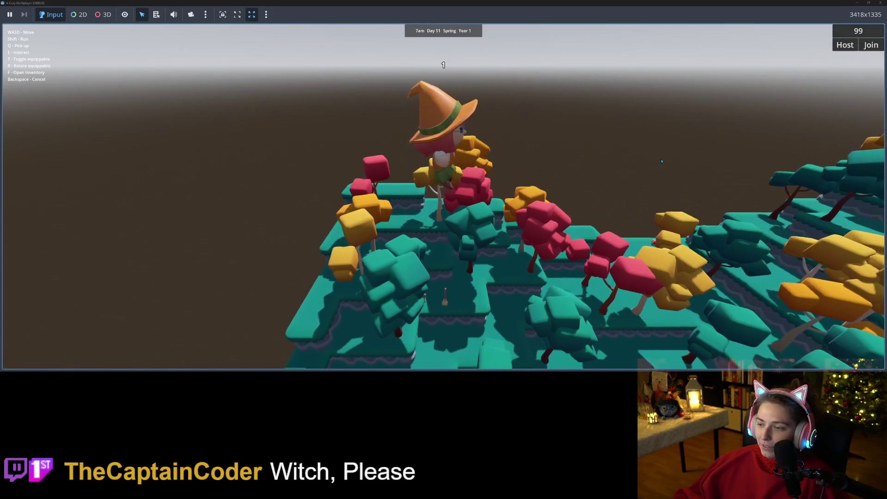
scroll(662, 161, "up", 3)
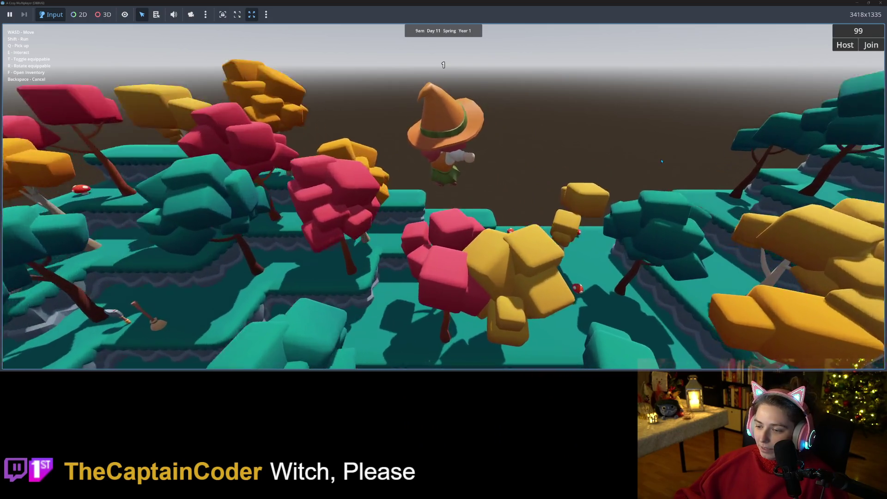
Walk the witch toward the camera among the trees, then back across the platform
key("s")
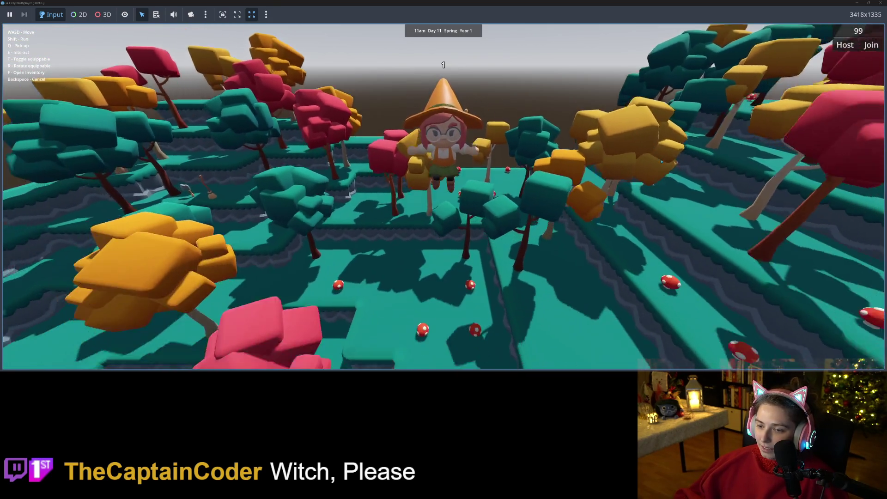
key("s")
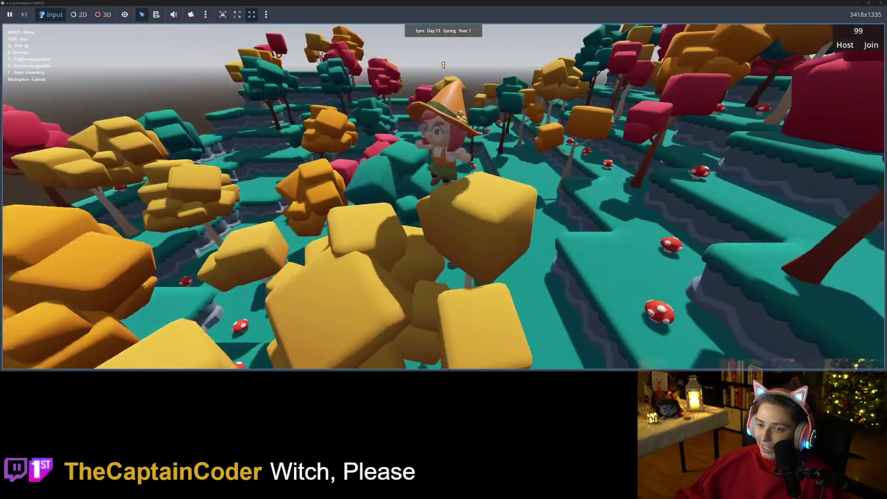
key("s")
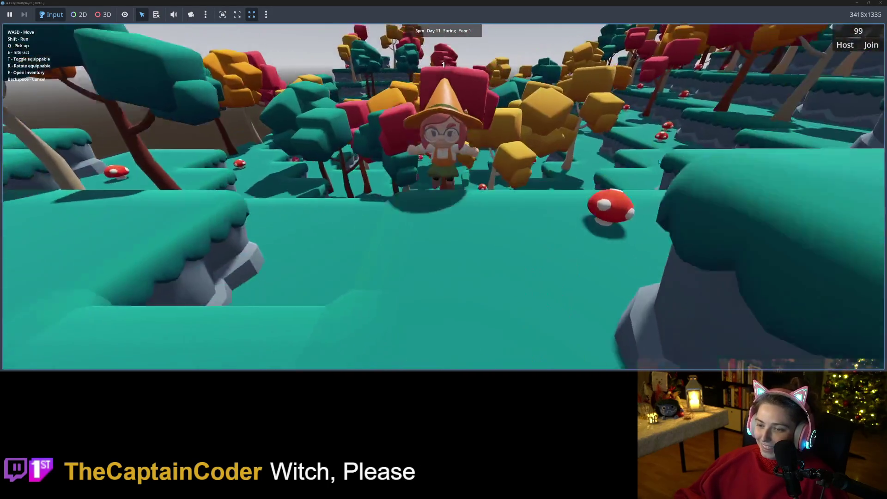
key("s")
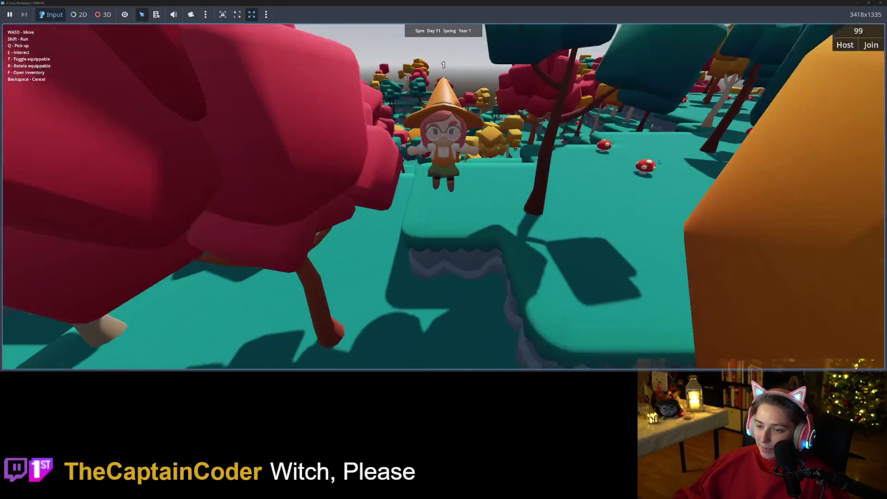
key("s")
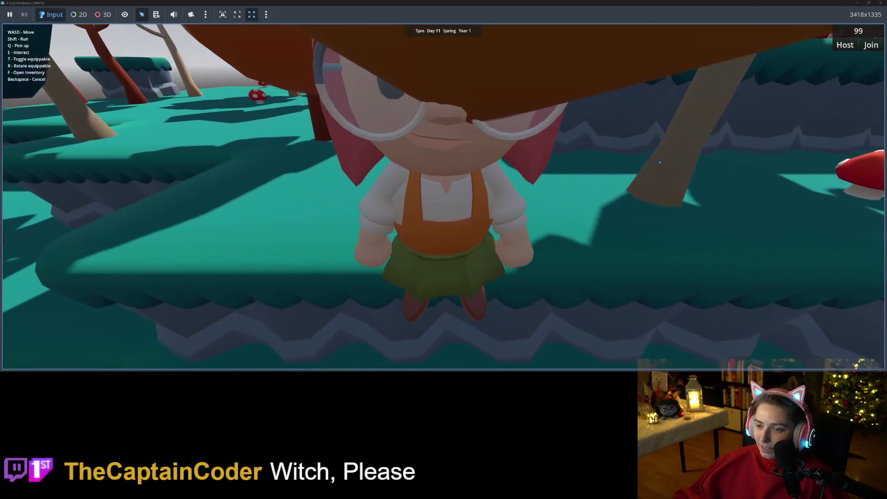
key("s")
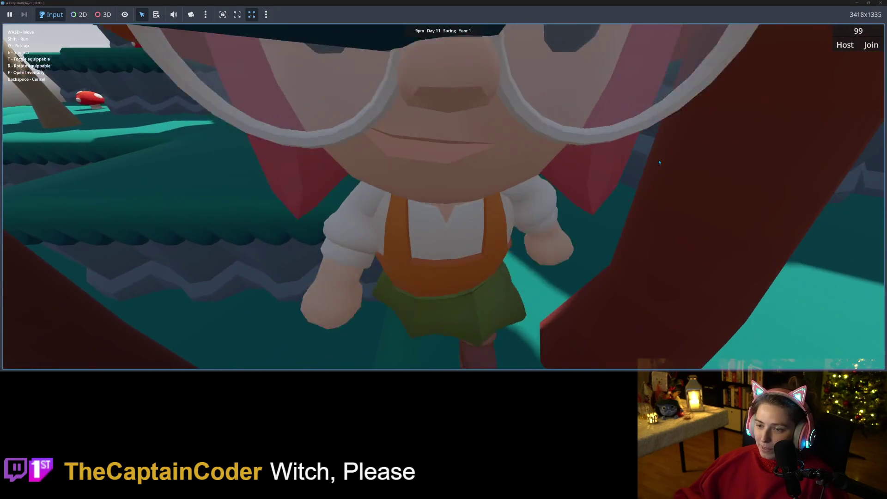
key("s")
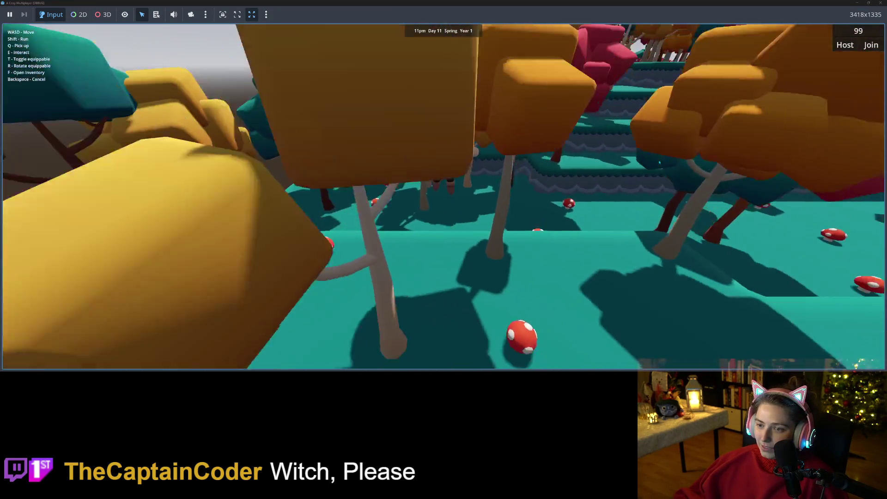
key("w")
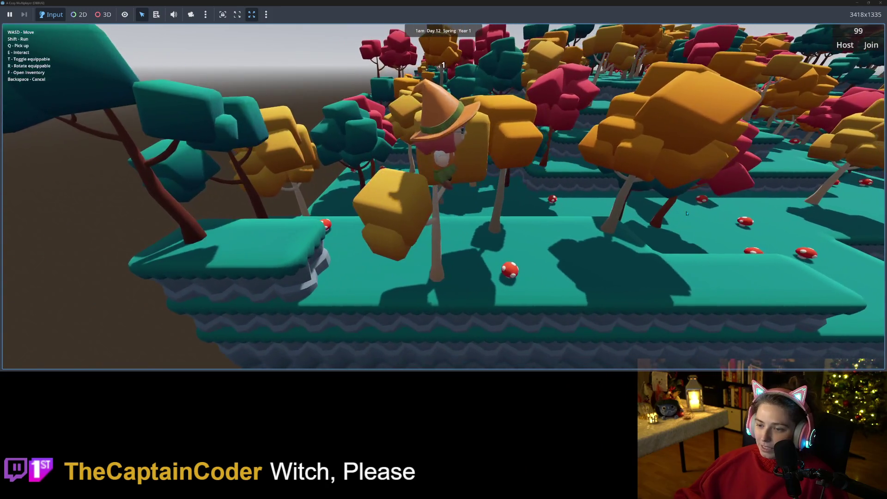
key("w")
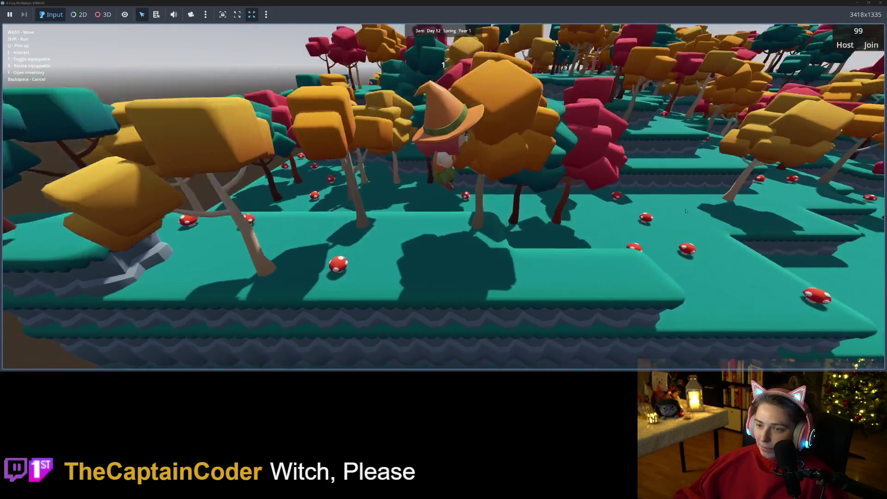
Walk the witch forward into the forest along the mushroom path
key("s")
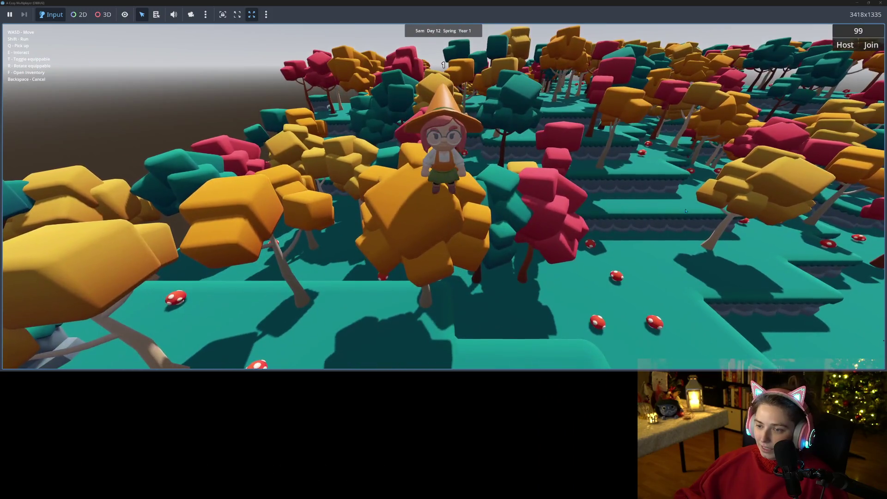
key("w")
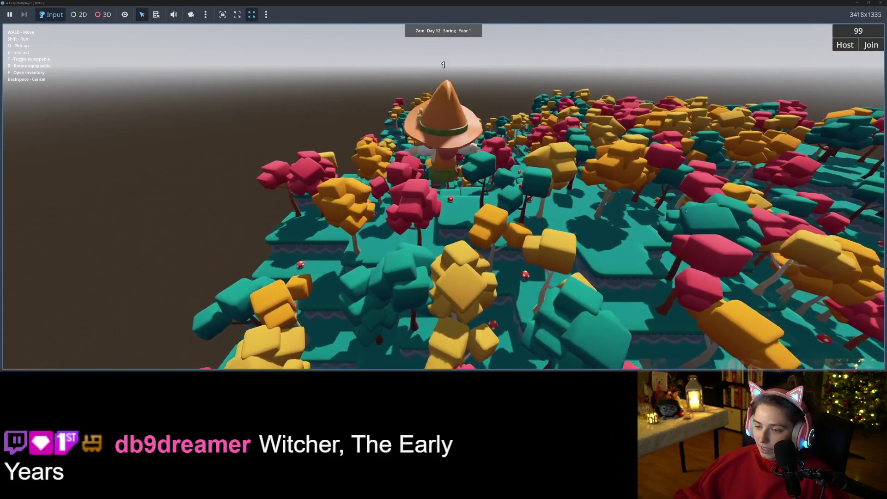
key("w")
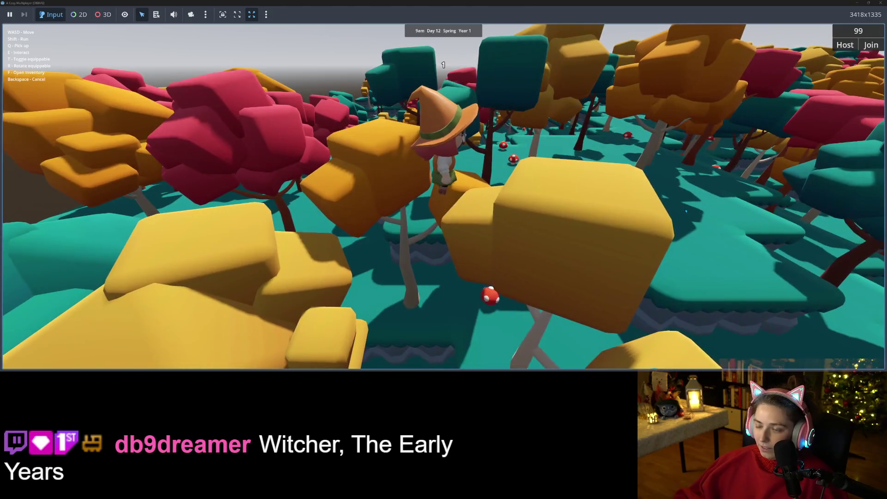
key("w")
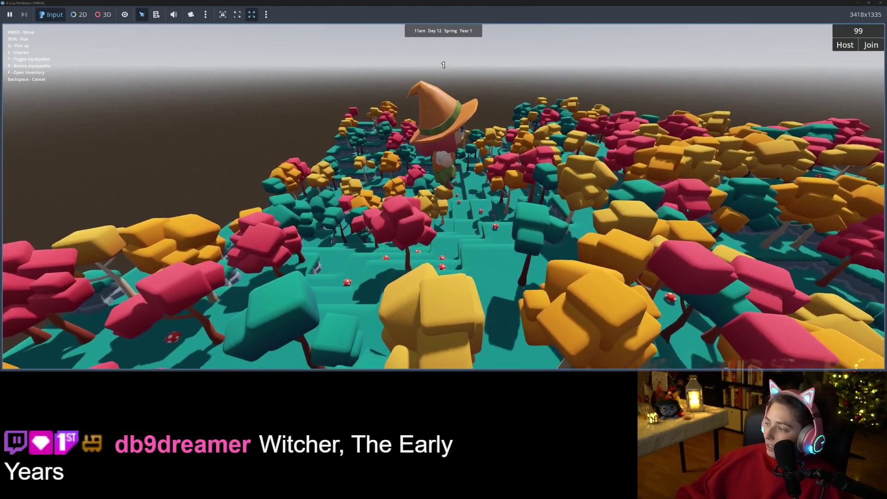
key("w")
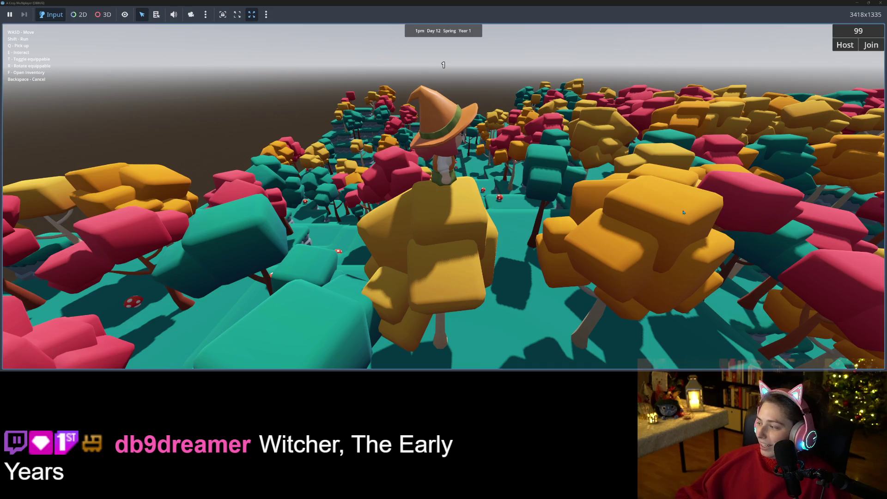
key("w")
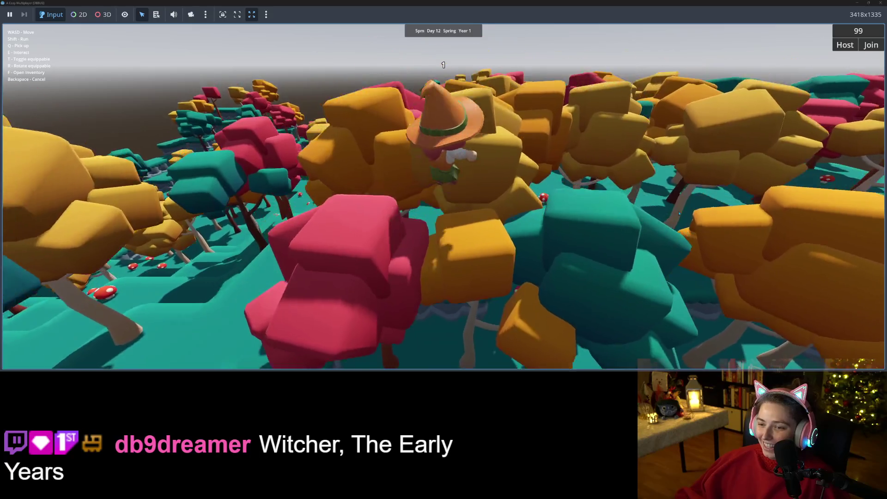
scroll(679, 214, "down", 5)
scroll(678, 214, "up", 5)
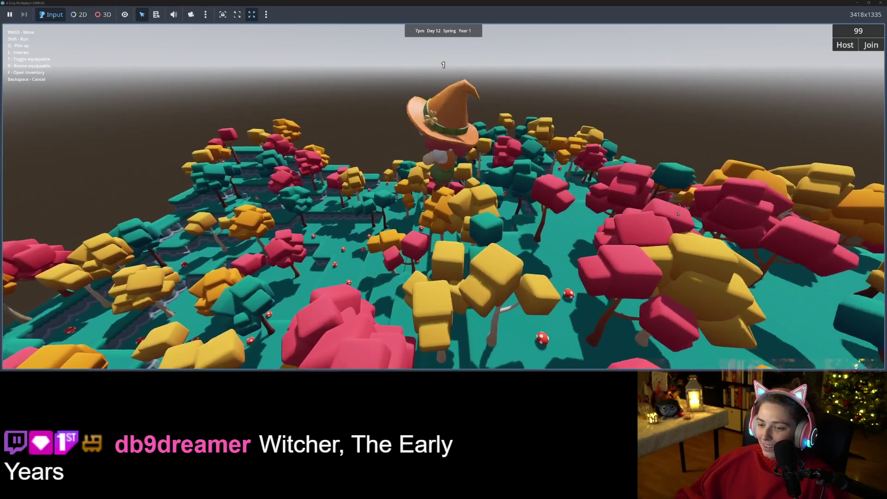
key("w")
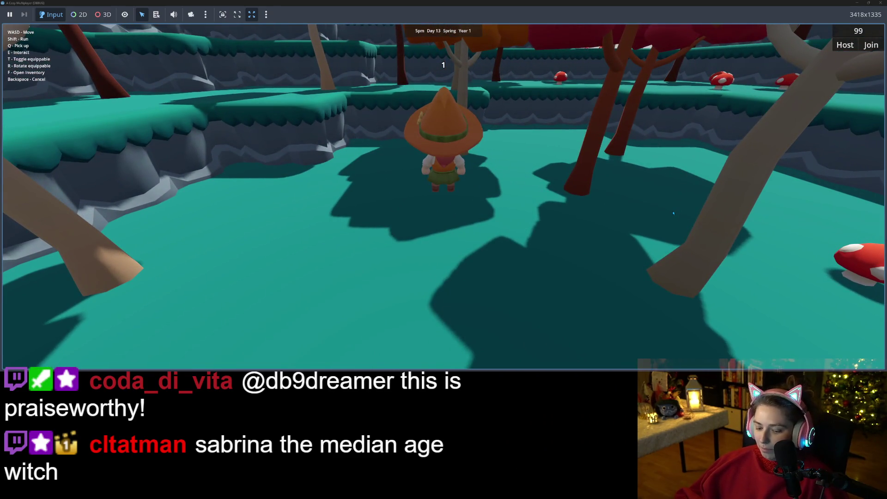
Check the witch's inventory of three mushrooms, leave fullscreen and stop the running game
key("f")
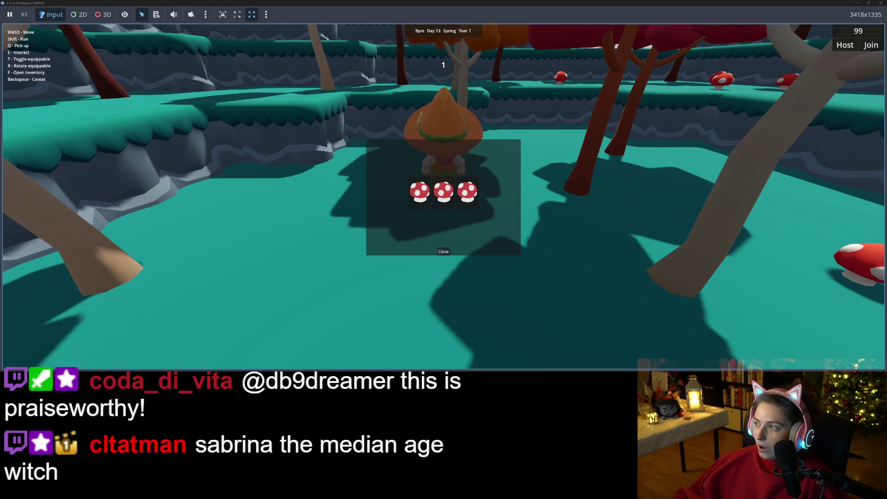
key("alt+Tab")
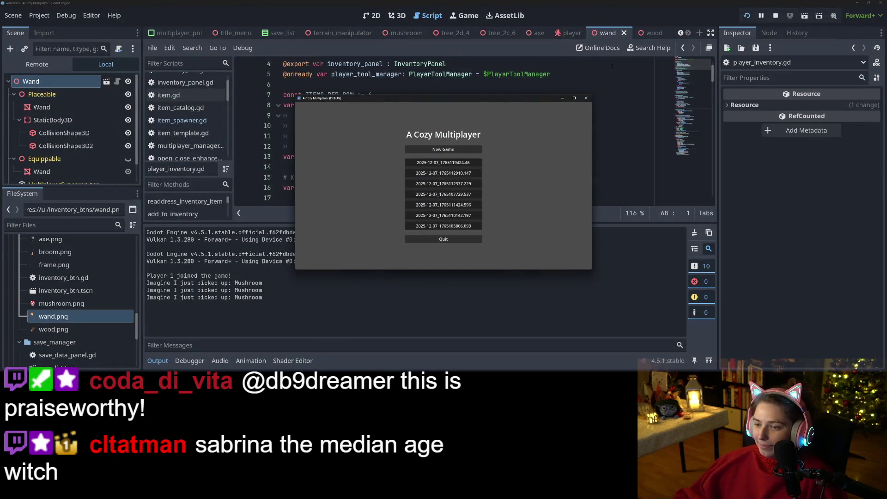
left_click(587, 98)
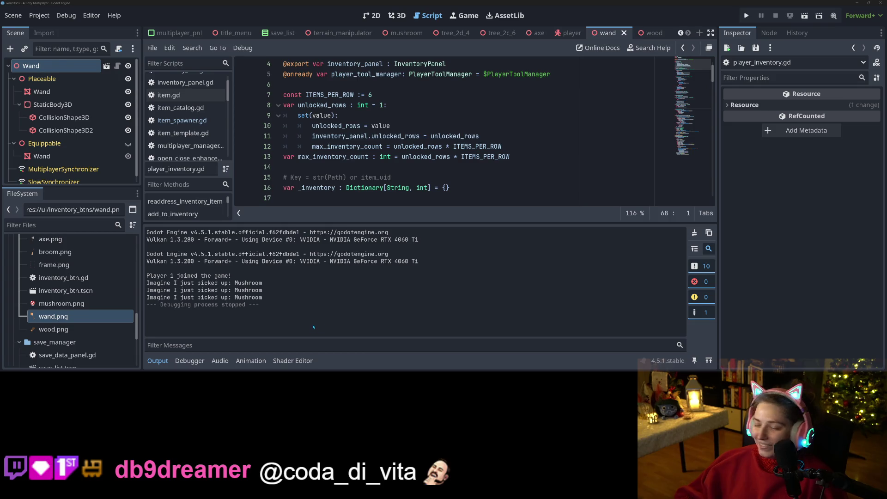
Collapse the output panel and open blank lines below the _inventory variable
left_click(157, 363)
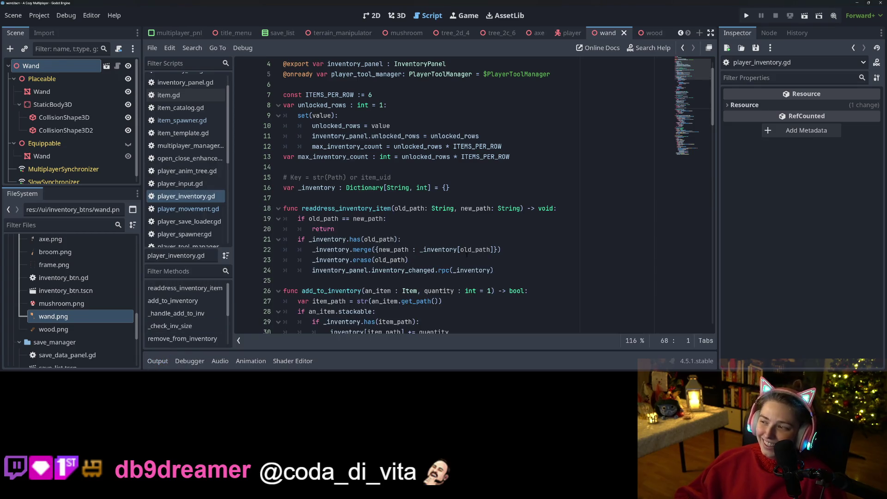
scroll(490, 208, "up", 1)
left_click(316, 208)
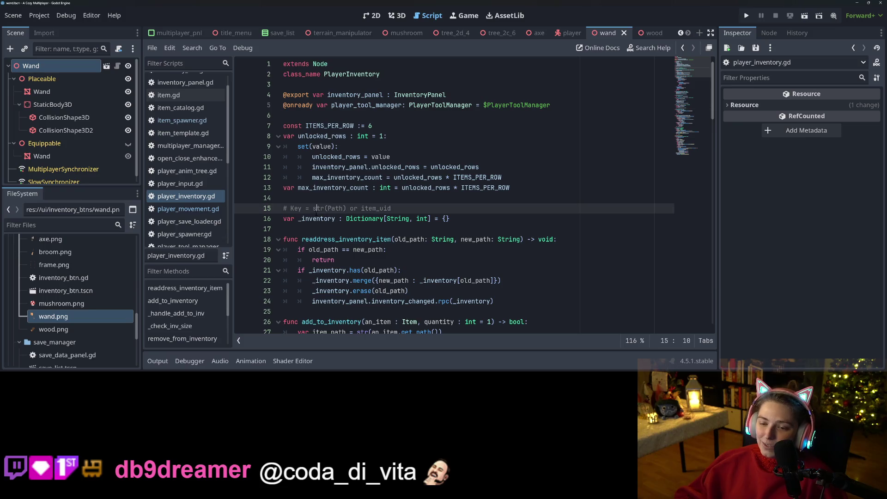
scroll(409, 215, "down", 2)
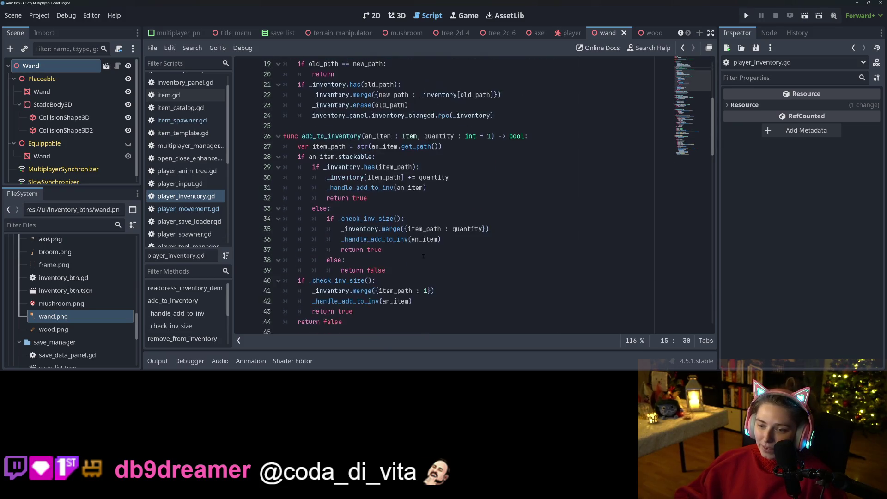
left_click(348, 166)
key("Return")
key("Return")
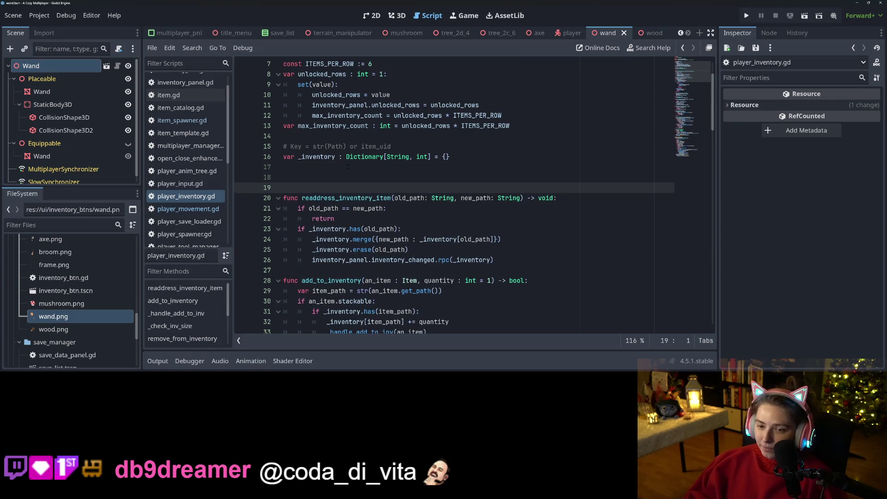
key("Up")
Declare get_item_from_key taking a String key, with var an_item = ItemCatalog.get_packed_item(a_key)
type("f")
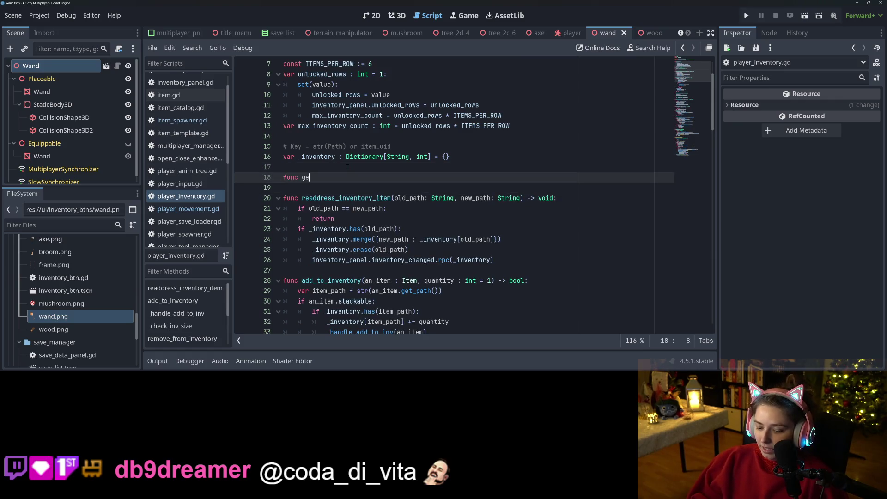
type("t_item")
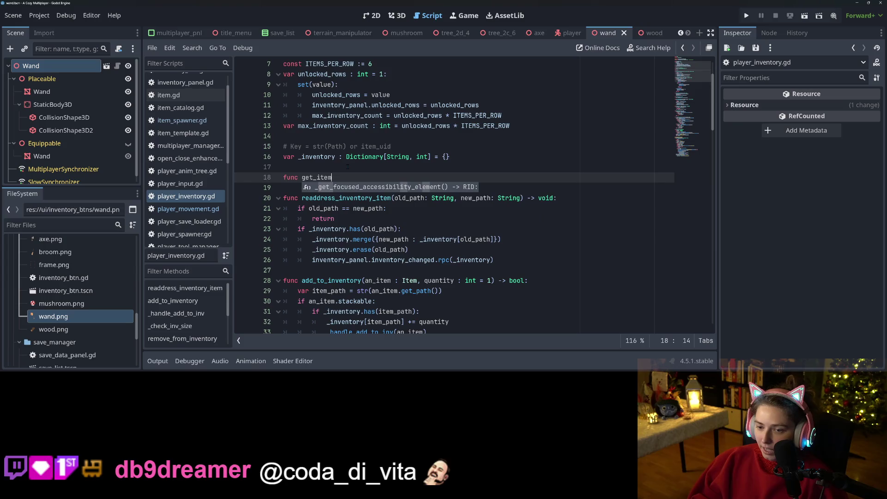
type("_from_key(a")
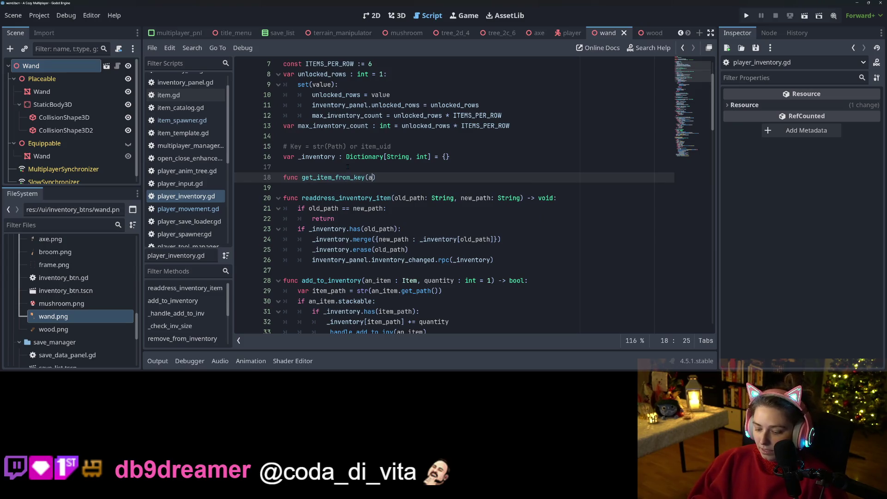
type("y : ")
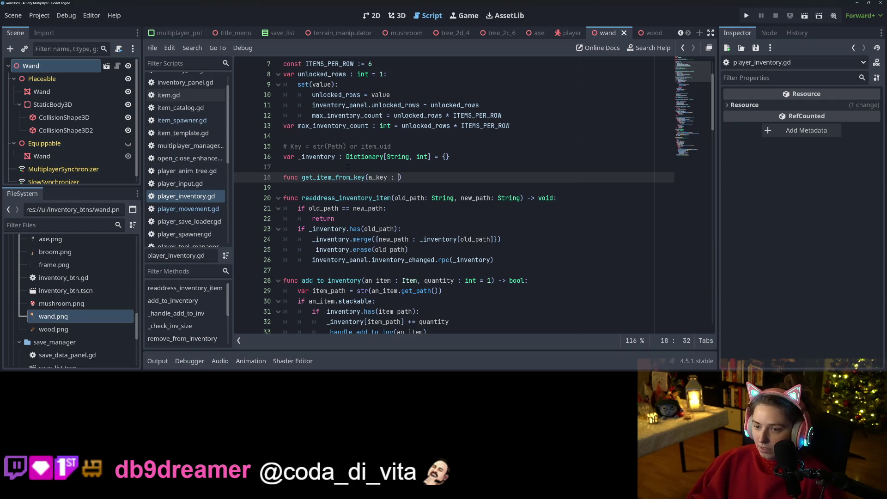
type("Str")
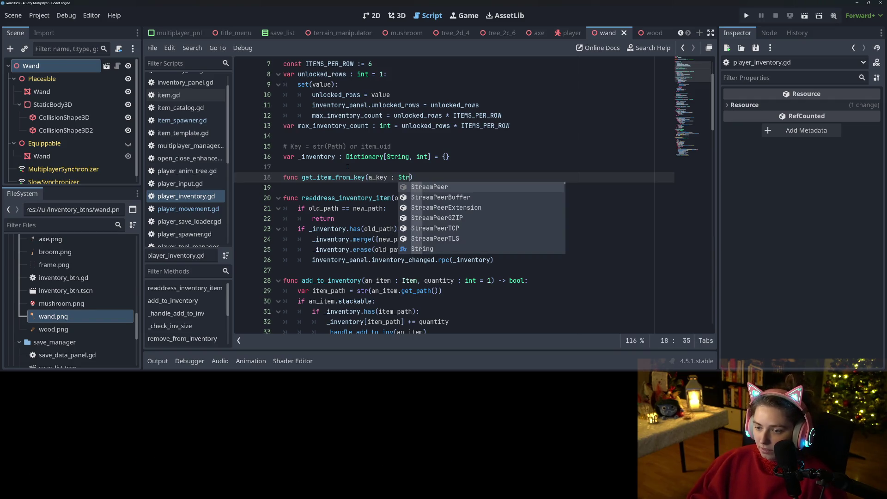
type("ing")
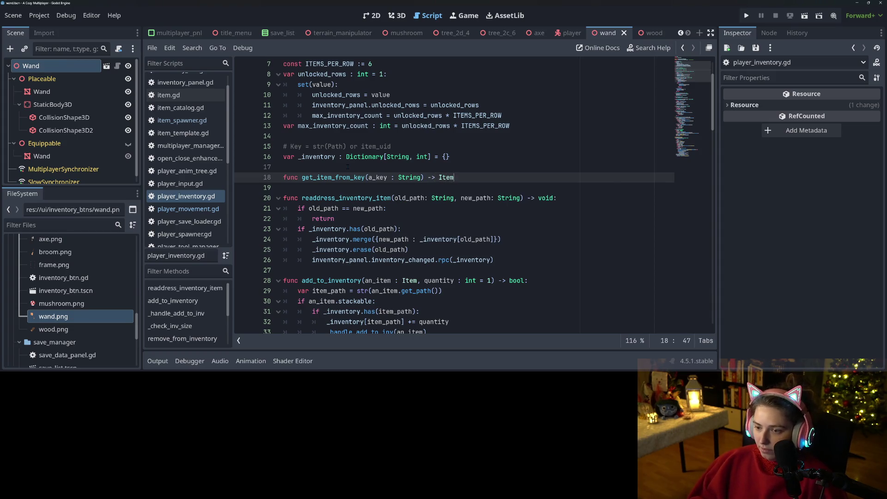
type(":")
key("Return")
type("if it")
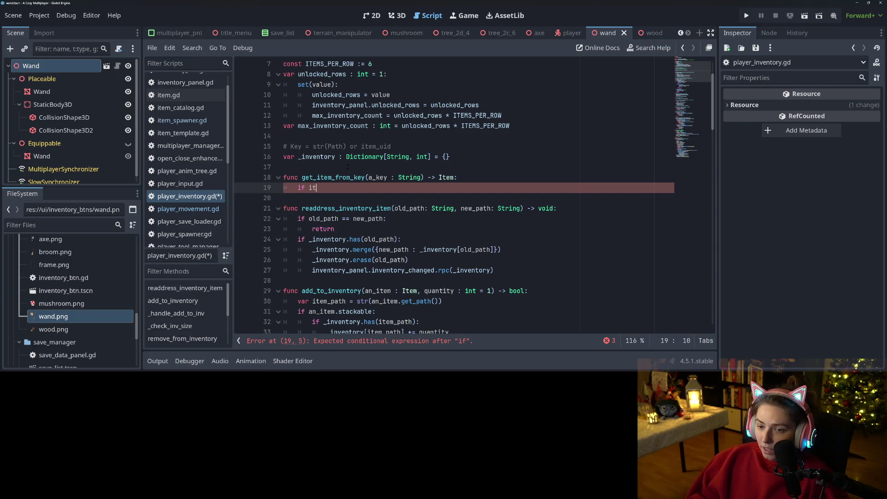
type("e")
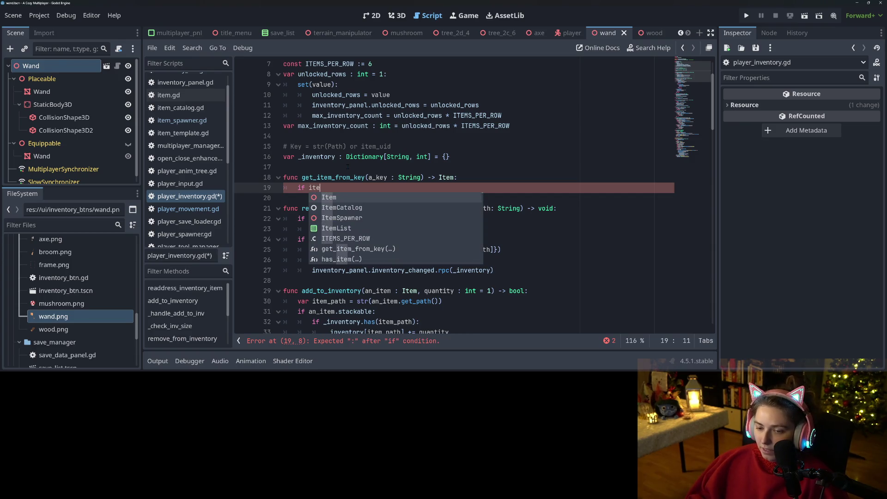
key("Down")
key("Return")
type("g.g")
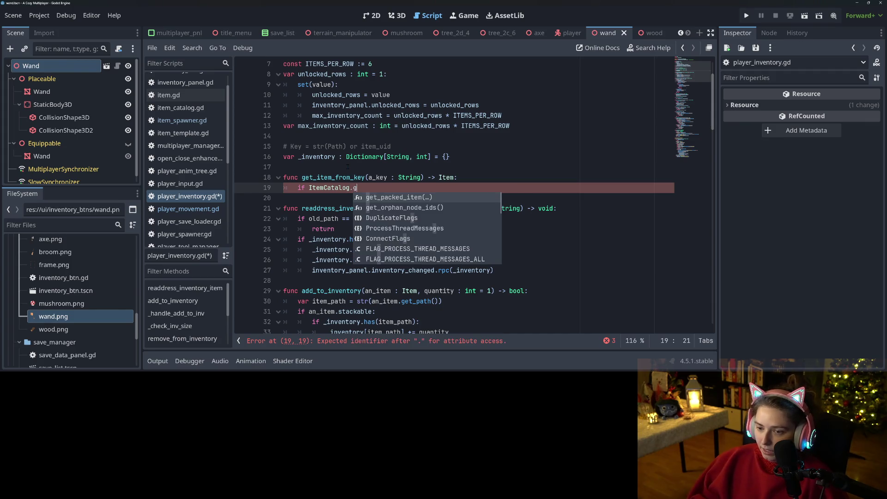
key("Return")
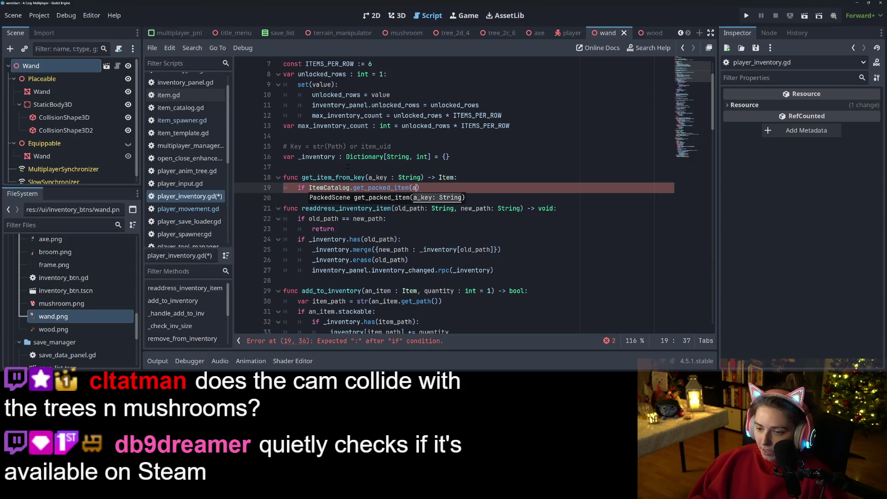
type("_key")
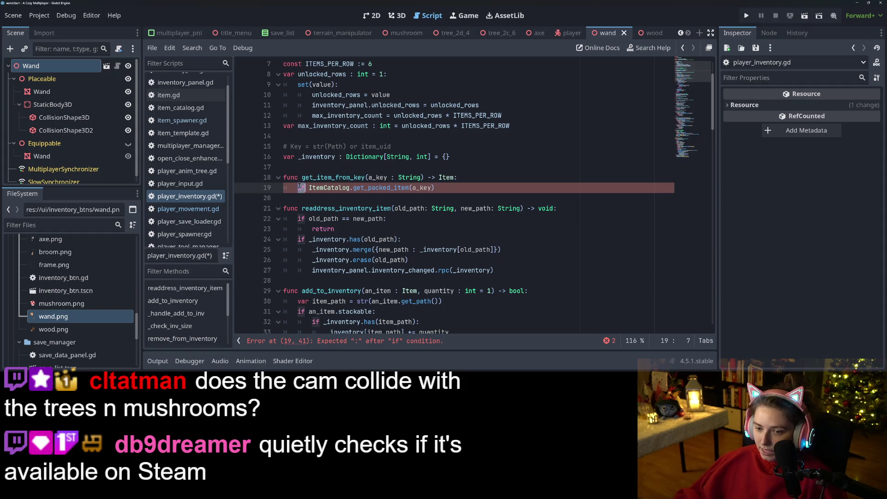
type("var an")
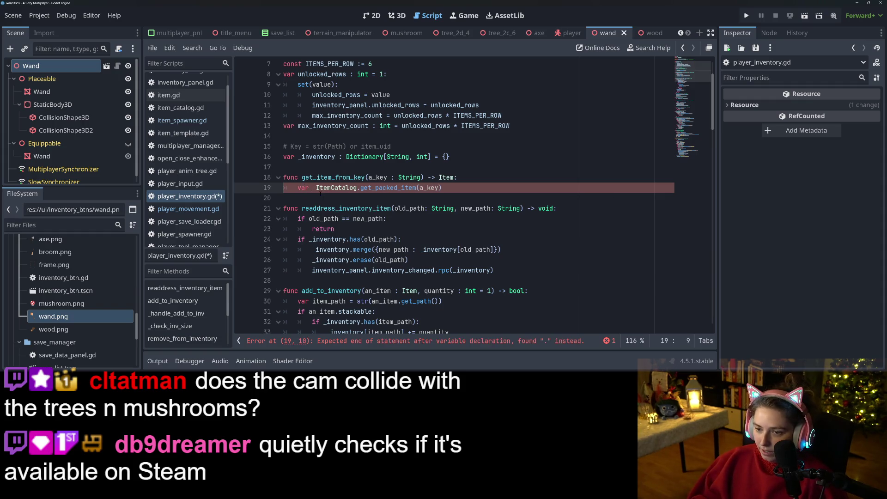
type("_item =")
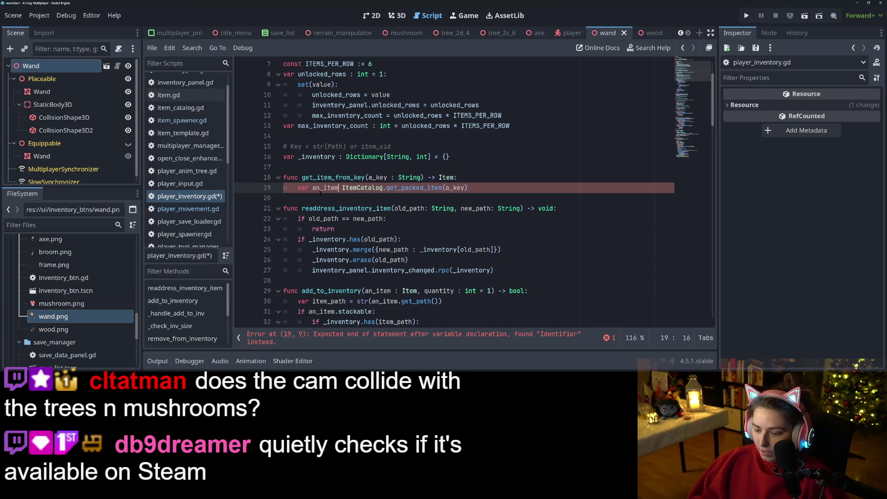
Add an 'if an_item is Item:' check on the next line of the function
key("End")
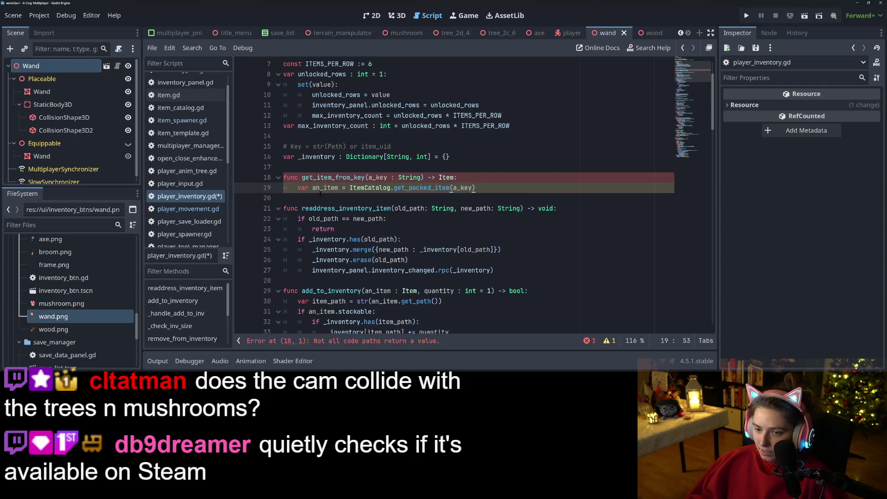
key("Return")
type("if an_item")
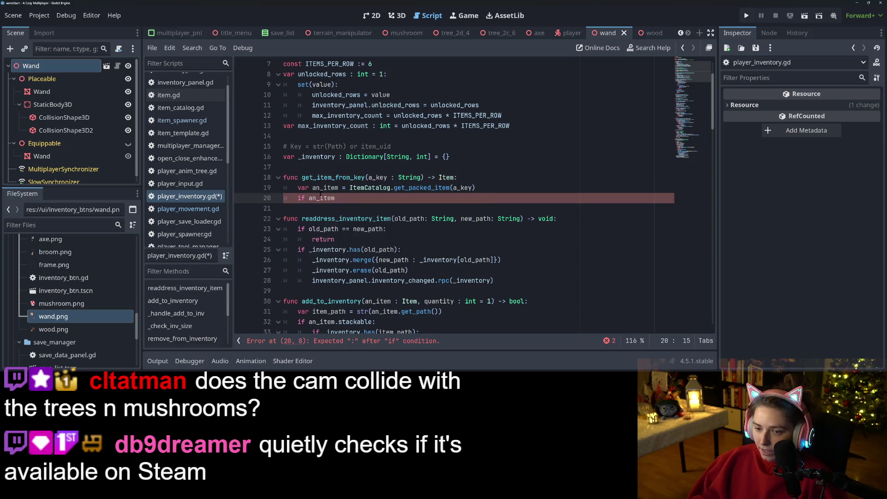
type(" is Item:")
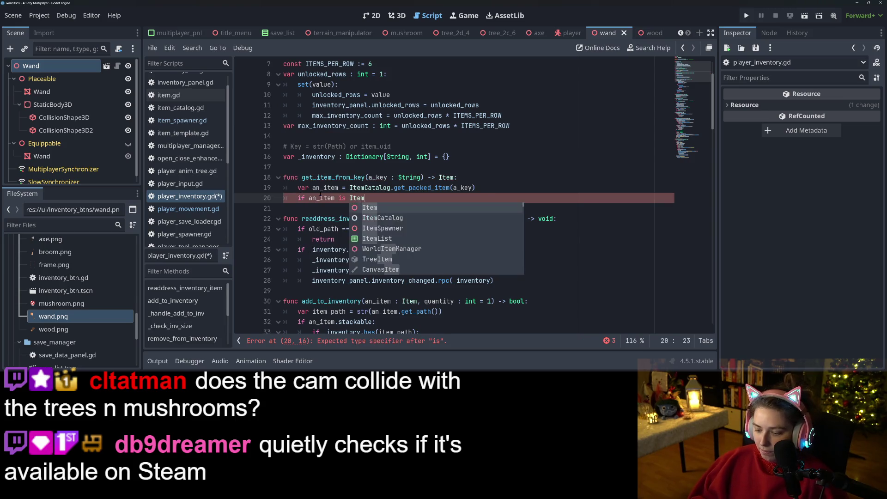
key("Return")
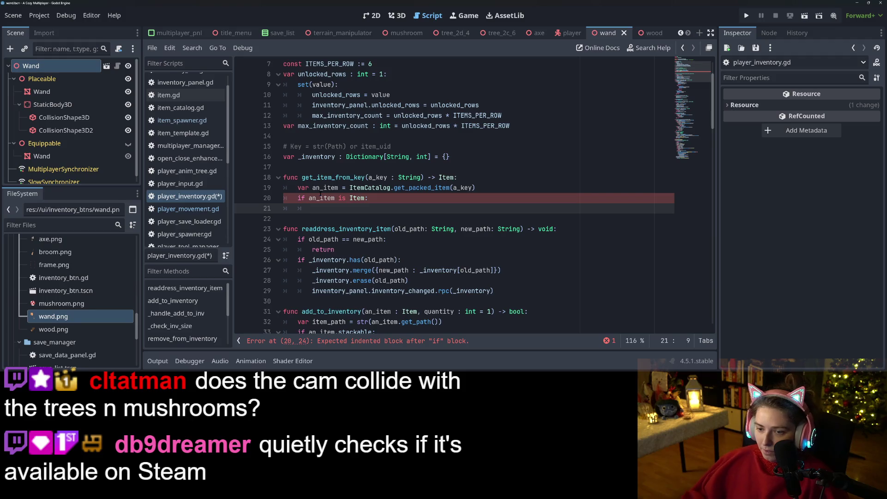
left_click(482, 189)
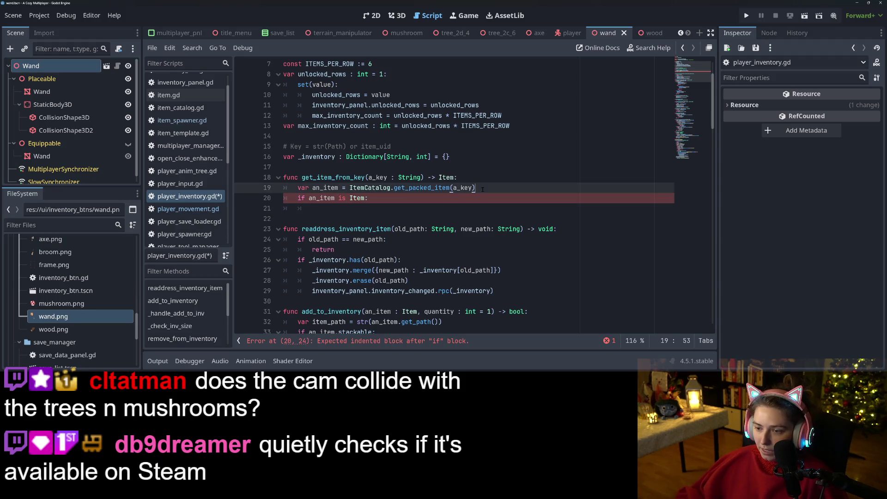
Change the condition to 'if not an_item == null:' returning an_item.instantiate() inside it
left_click(426, 203)
double_click(360, 198)
key("BackSpace")
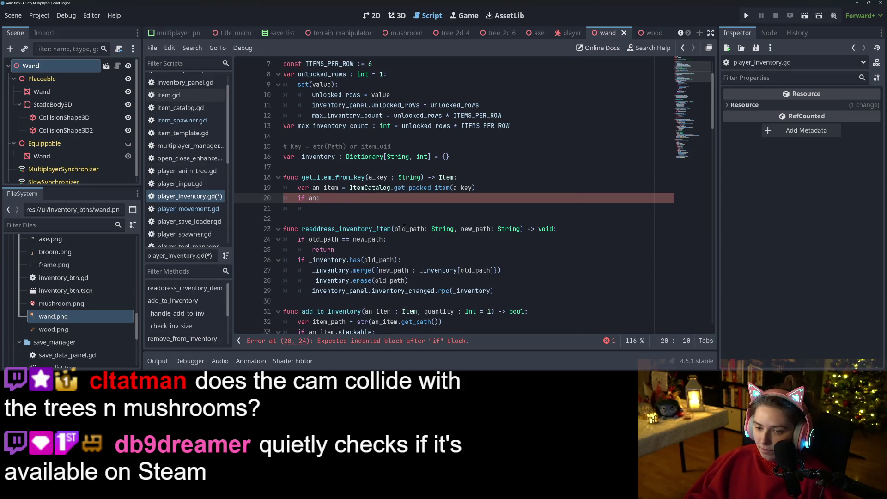
key("BackSpace")
key("BackSpace")
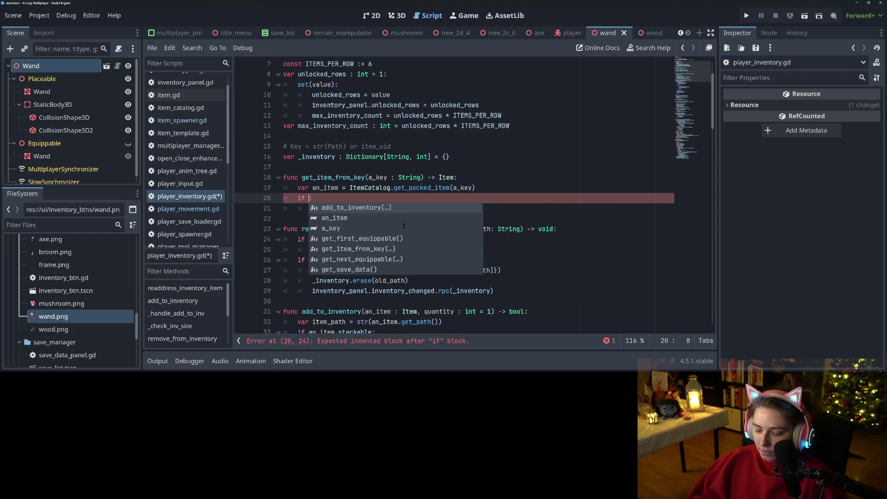
type("not an_item == null")
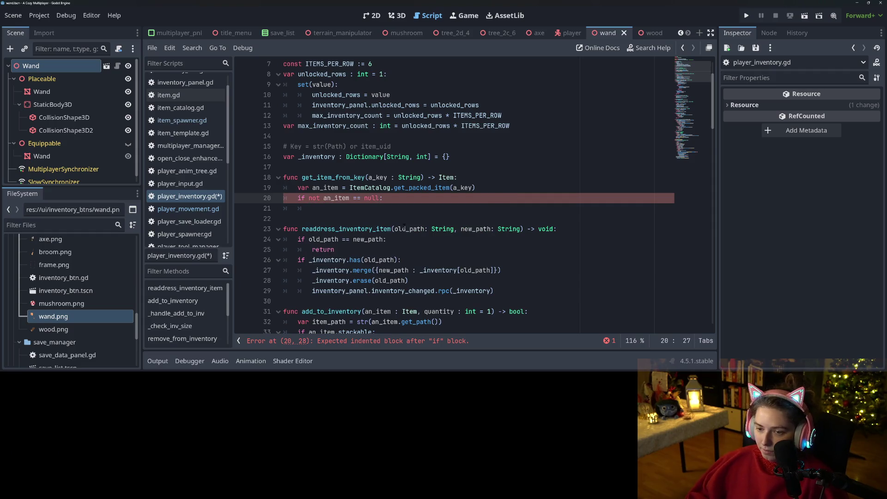
key("Down")
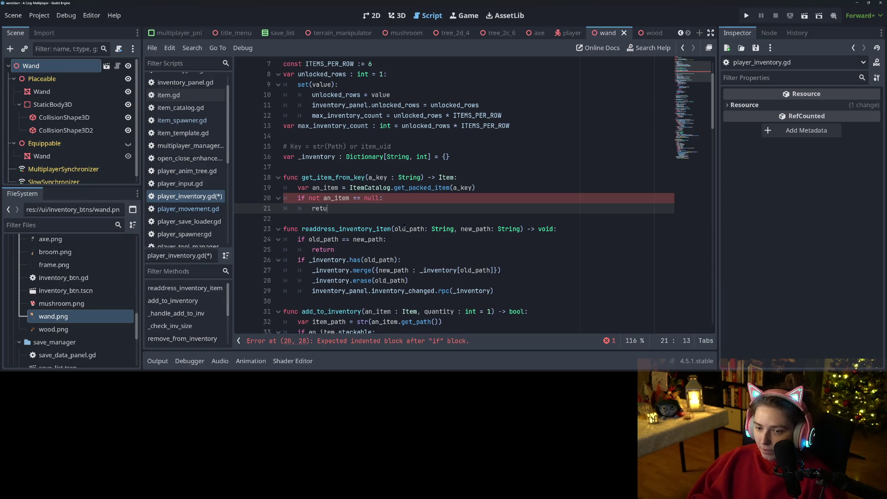
type("_item.inst")
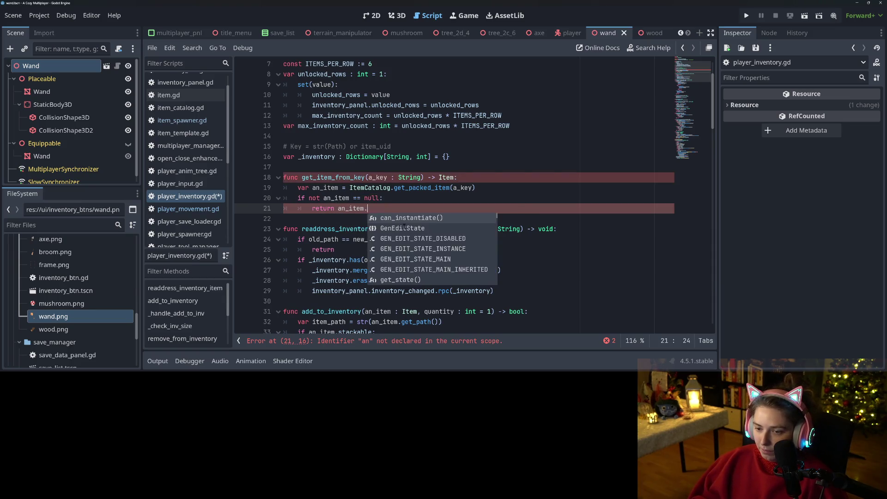
key("Return")
key("Right")
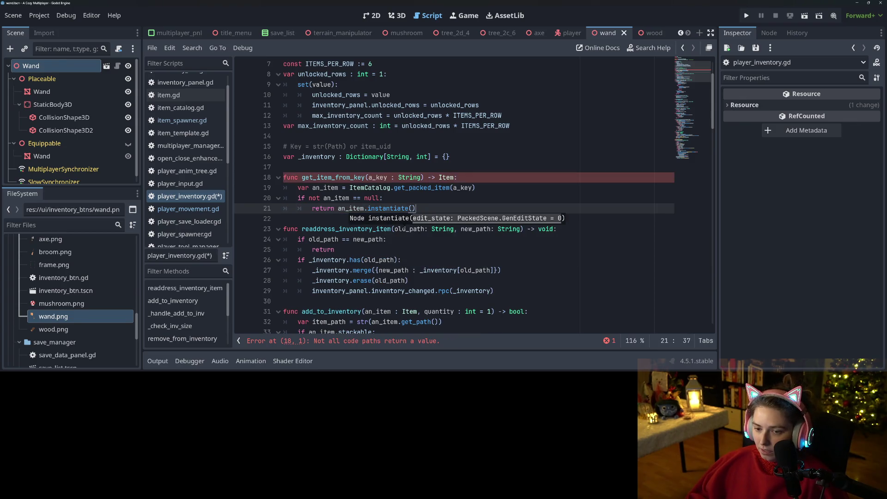
key("Return")
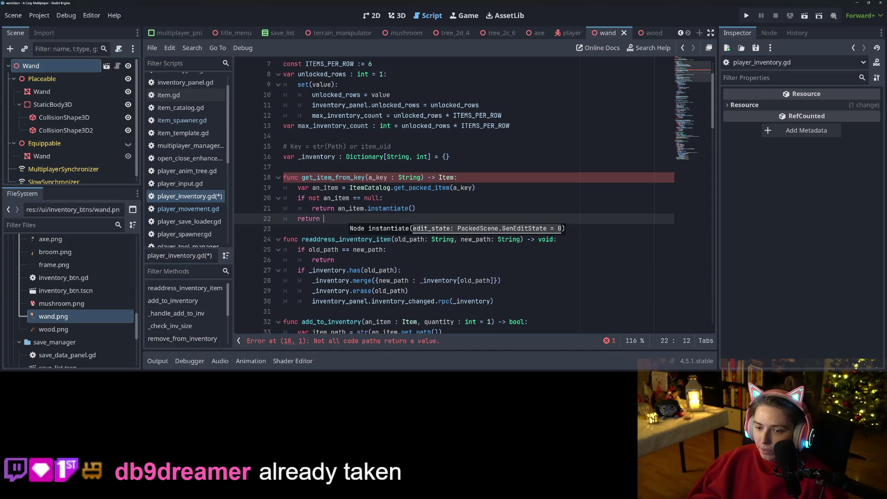
Add a fallback return get_tree().root.get_node_or_null(a_key) after the if
type("get")
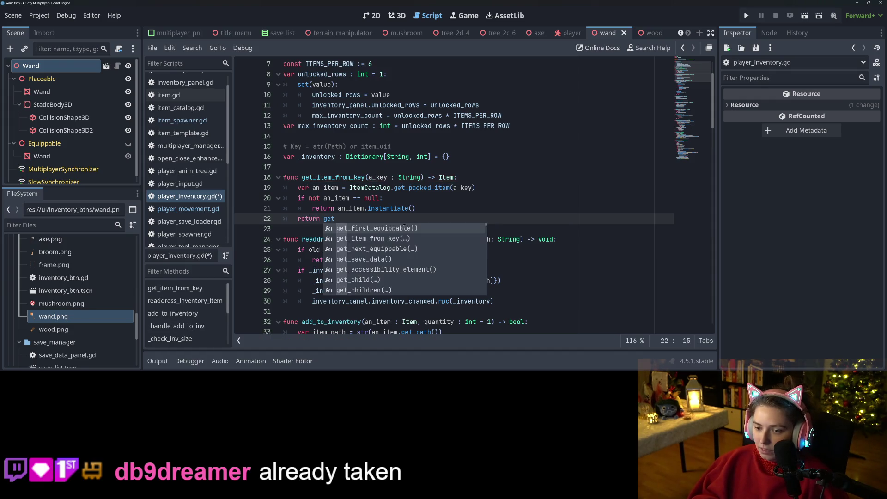
type("_no")
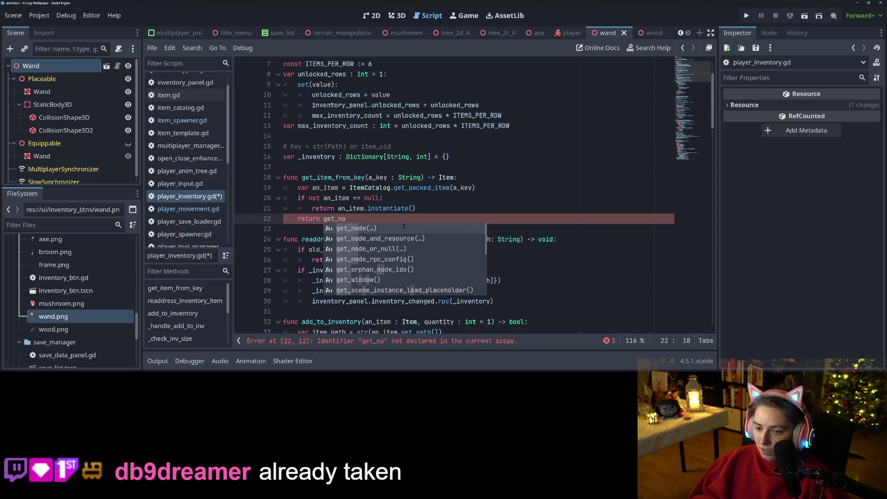
key("BackSpace")
key("BackSpace")
key("BackSpace")
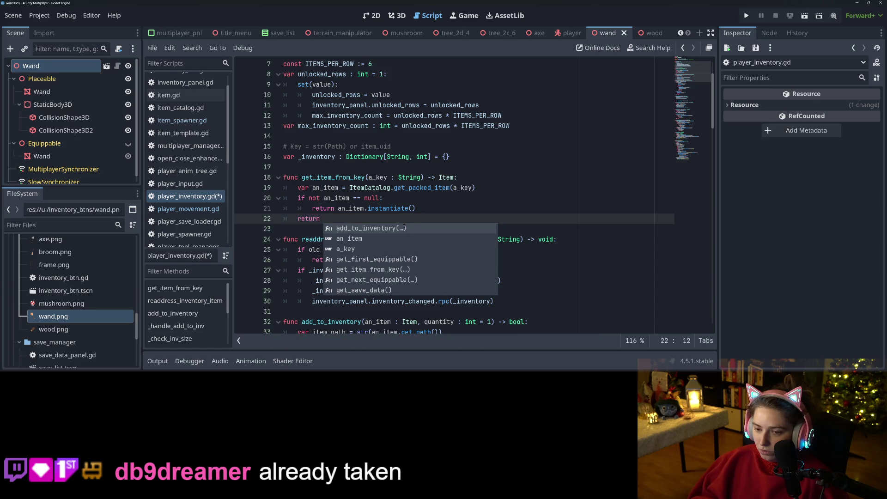
type("get_tree().")
type("root.get")
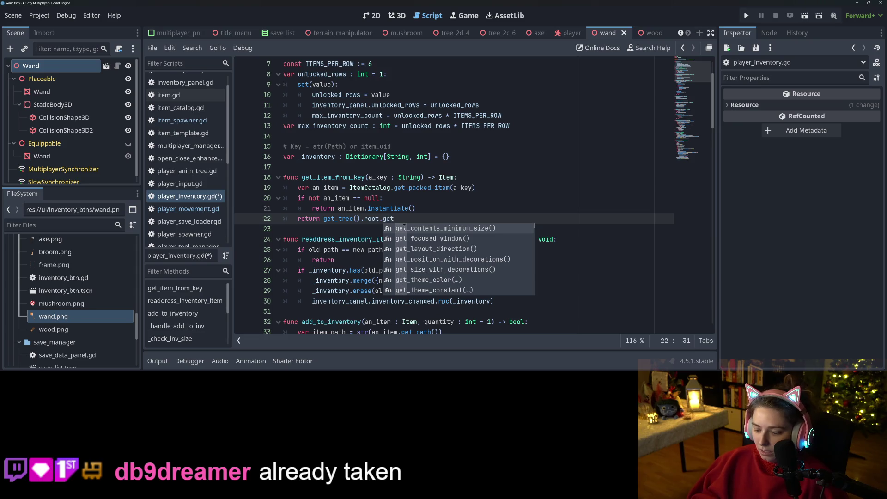
type("_nod")
key("Return")
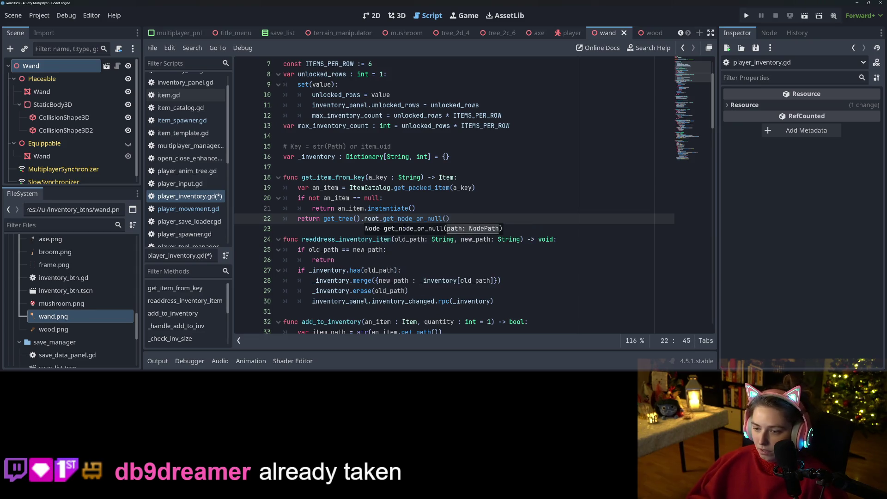
type("a_key")
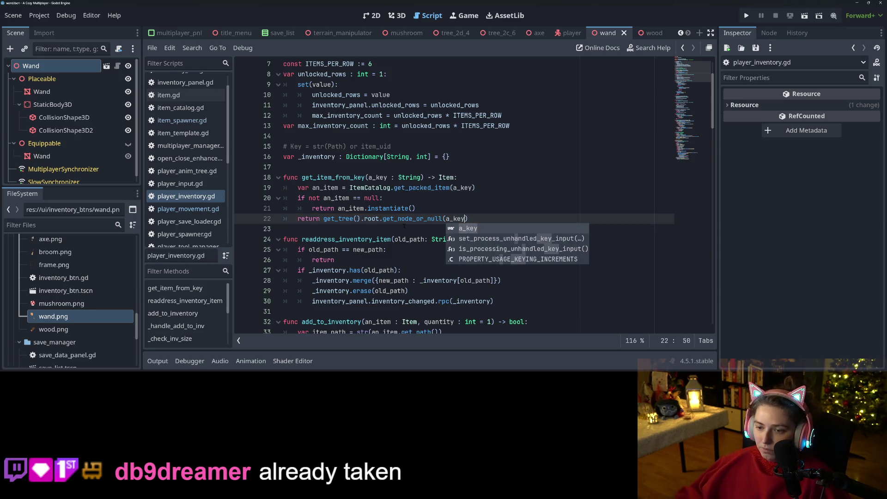
double_click(356, 178)
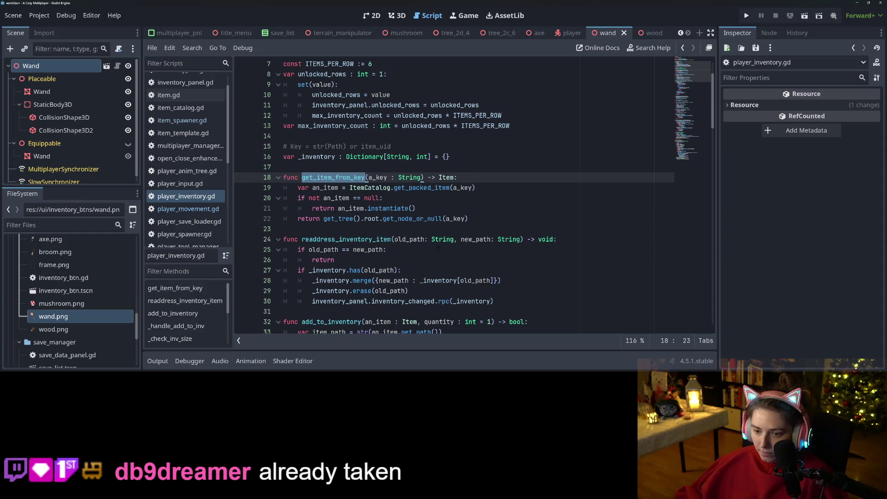
scroll(437, 248, "down", 2)
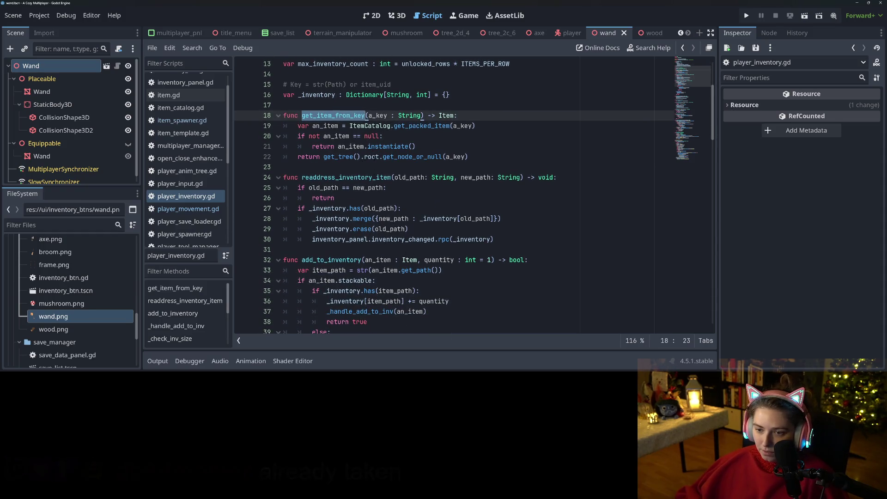
Search player_inventory.gd for get_node_or_null occurrences, starting from line 22
left_click(372, 157)
double_click(399, 158)
key("ctrl+f")
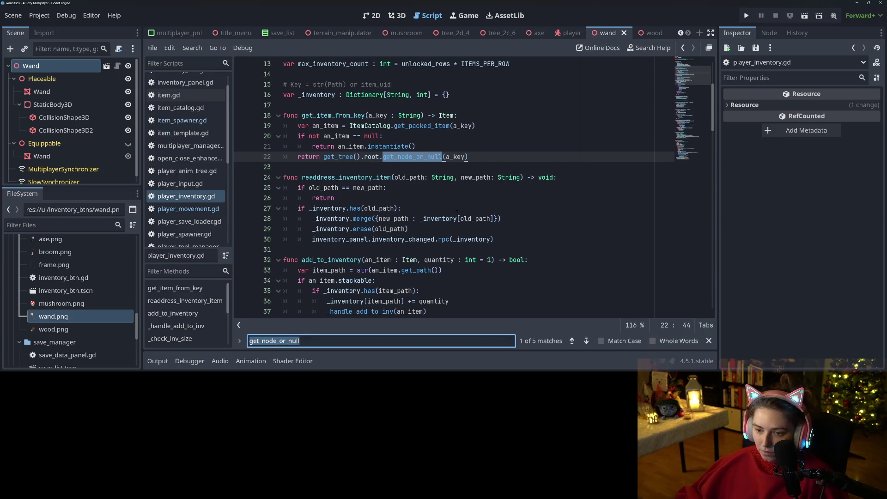
left_click(586, 340)
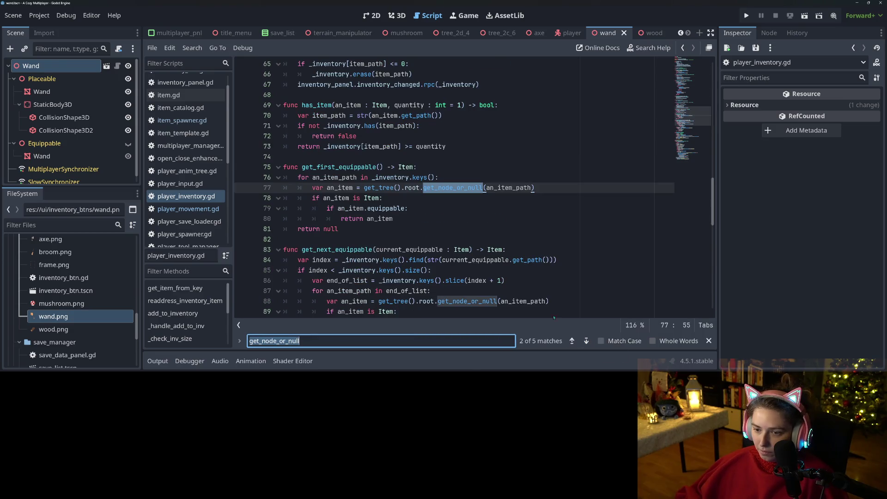
left_click(331, 159)
Replace line 77's node lookup with get_item_from_key(an_item_path) and copy that call
left_click(353, 187)
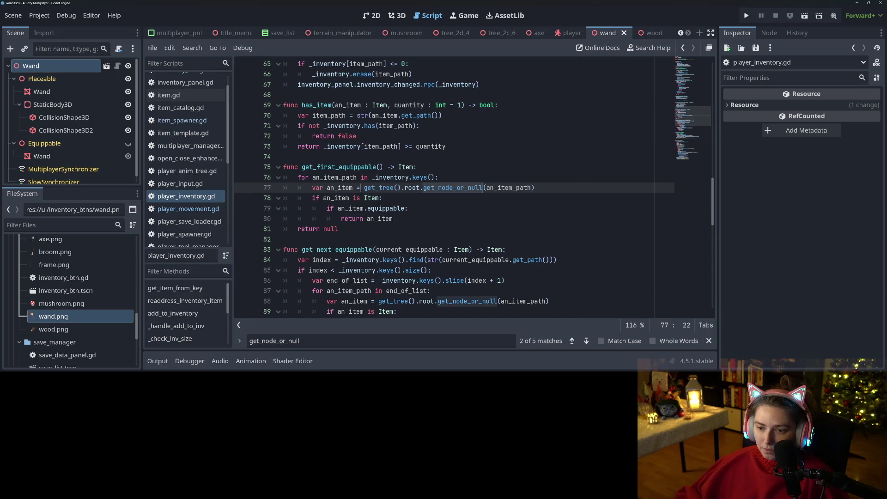
left_click_drag(365, 188, 563, 191)
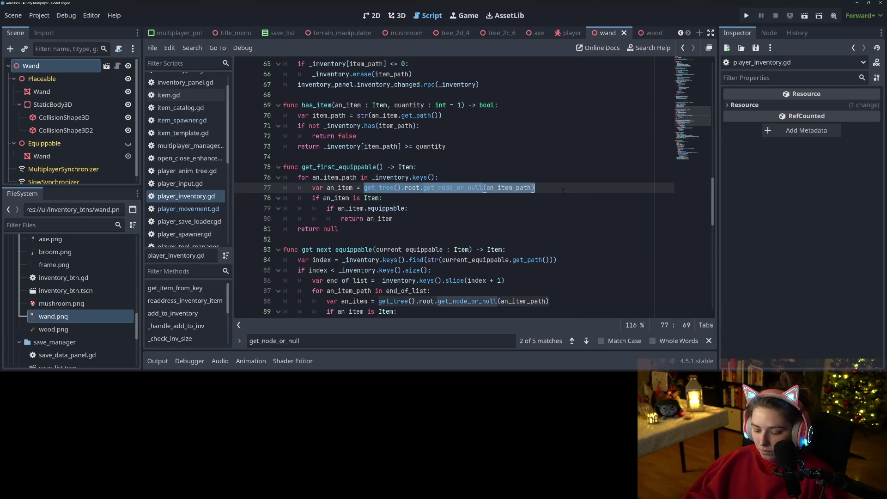
key("BackSpace")
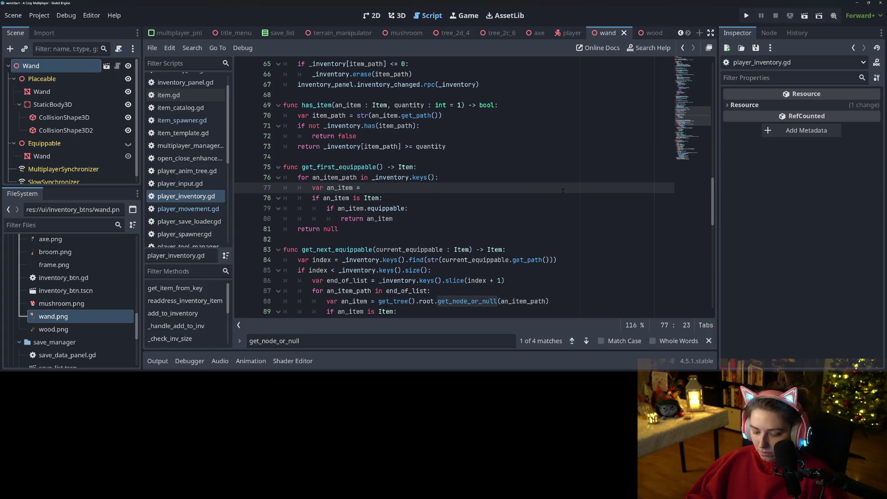
type("get_item_from_key")
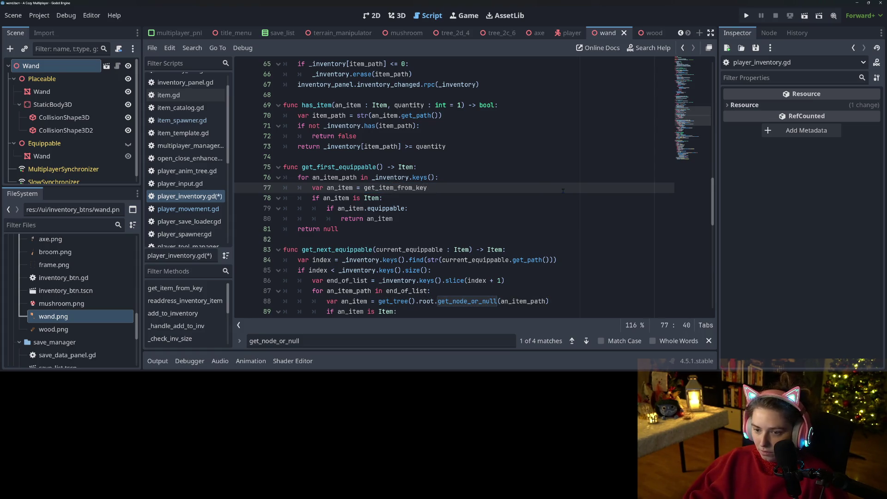
type("(a")
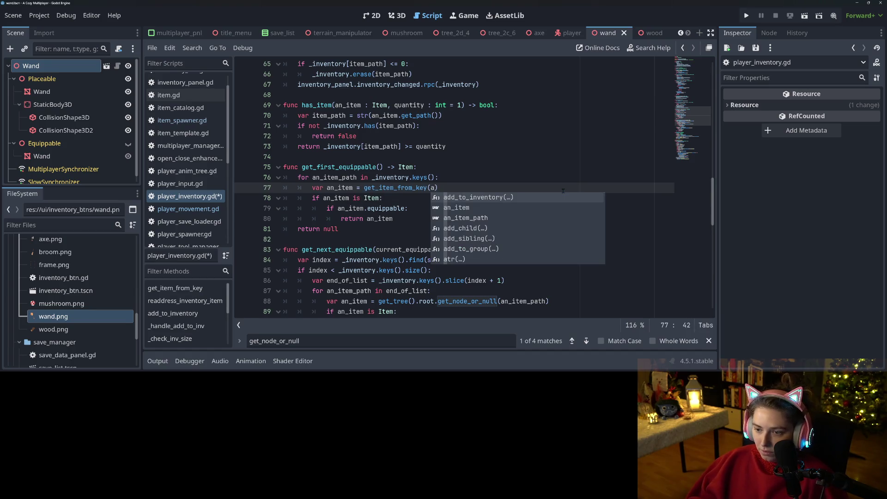
key("Down")
key("Down")
key("Return")
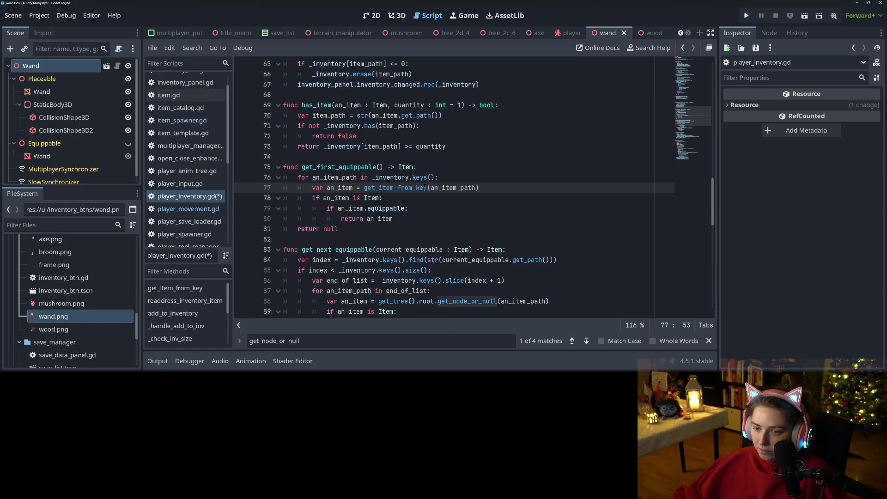
left_click_drag(365, 188, 481, 188)
key("ctrl+c")
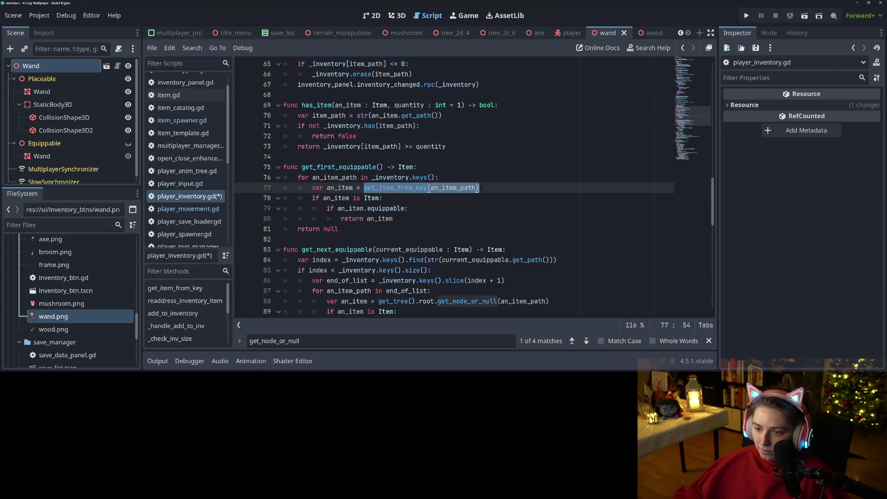
Paste get_item_from_key(an_item_path) over the lookups on lines 88 and 93, then save
scroll(499, 221, "down", 2)
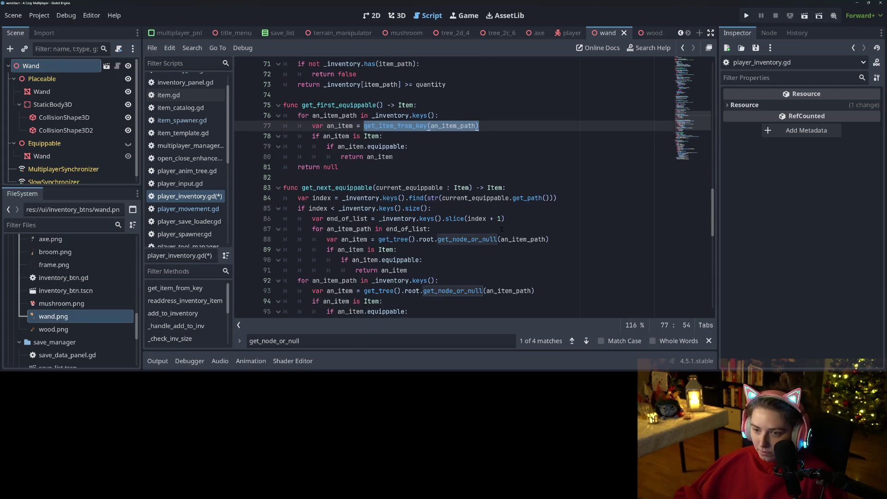
left_click(375, 239)
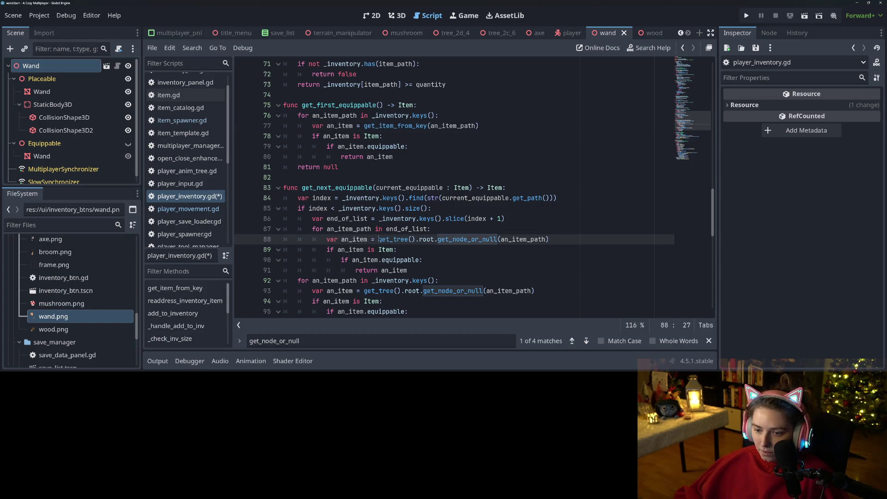
left_click_drag(378, 239, 549, 239)
key("ctrl+v")
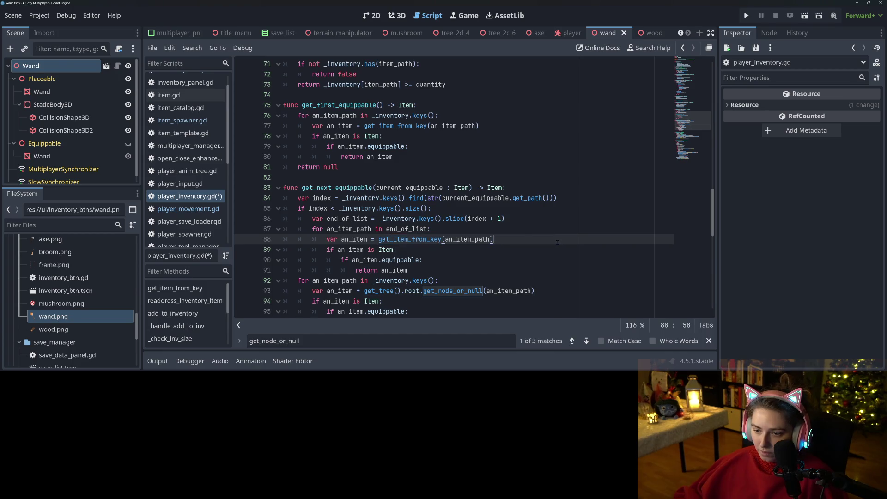
scroll(462, 240, "down", 2)
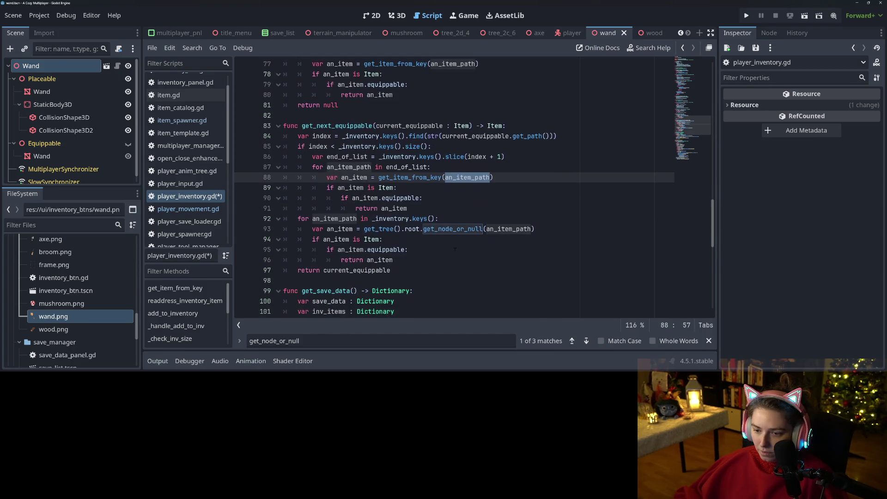
left_click(422, 229)
left_click_drag(365, 229, 536, 229)
key("ctrl+v")
key("ctrl+s")
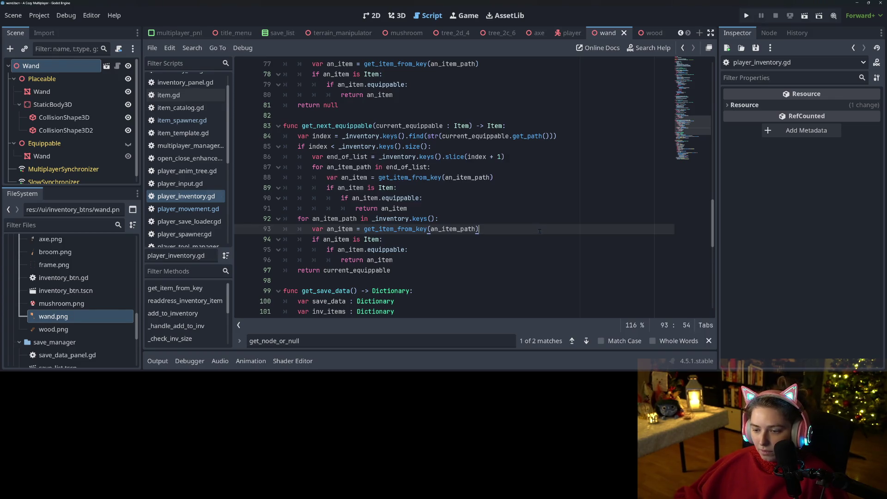
Paste get_item_from_key(an_item_path) over line 103's lookup, then switch to the player scene
double_click(395, 229)
scroll(429, 208, "down", 4)
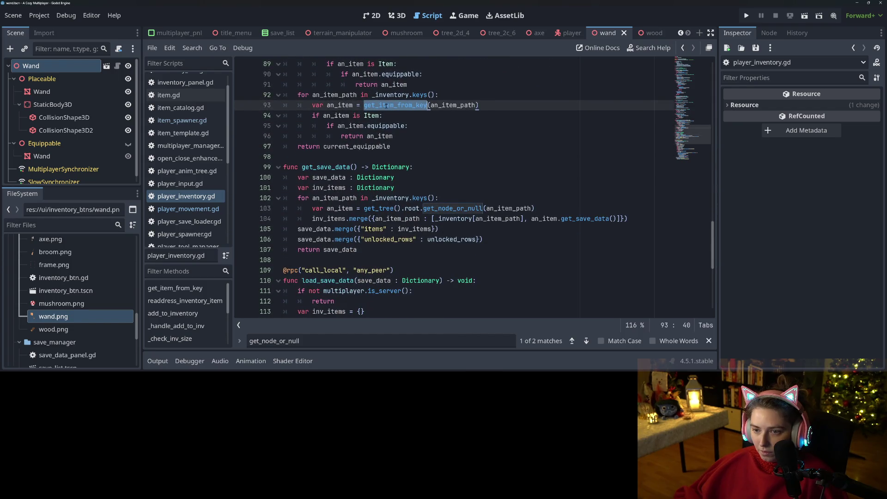
left_click_drag(365, 209, 537, 209)
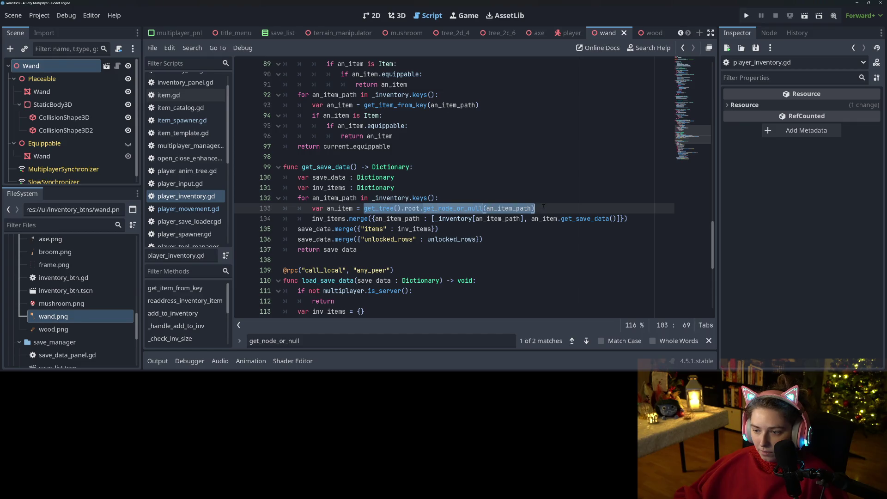
key("ctrl+v")
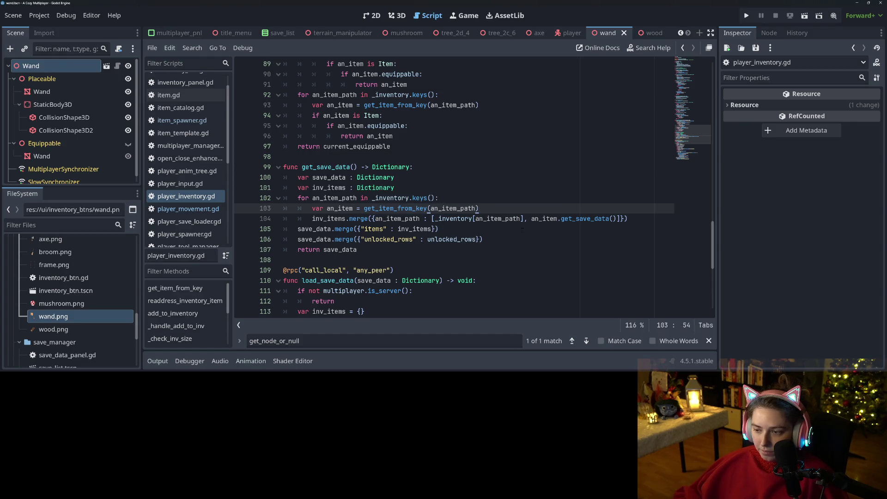
scroll(522, 229, "down", 7)
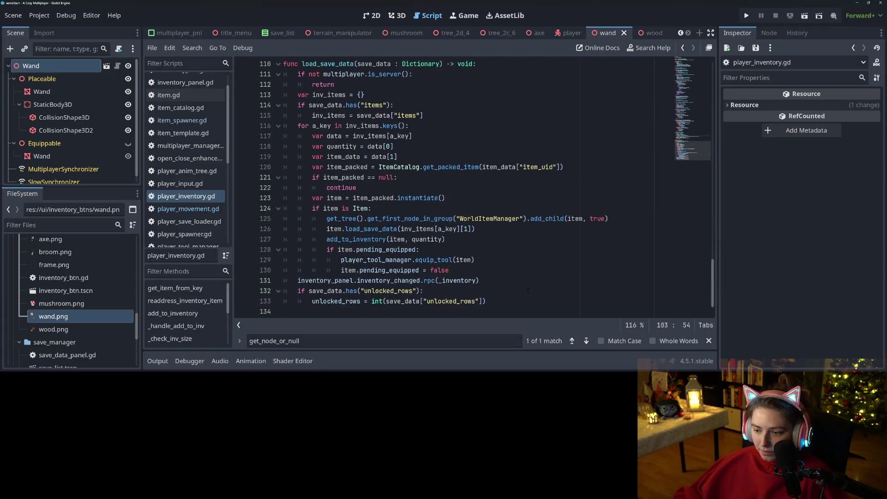
left_click(586, 341)
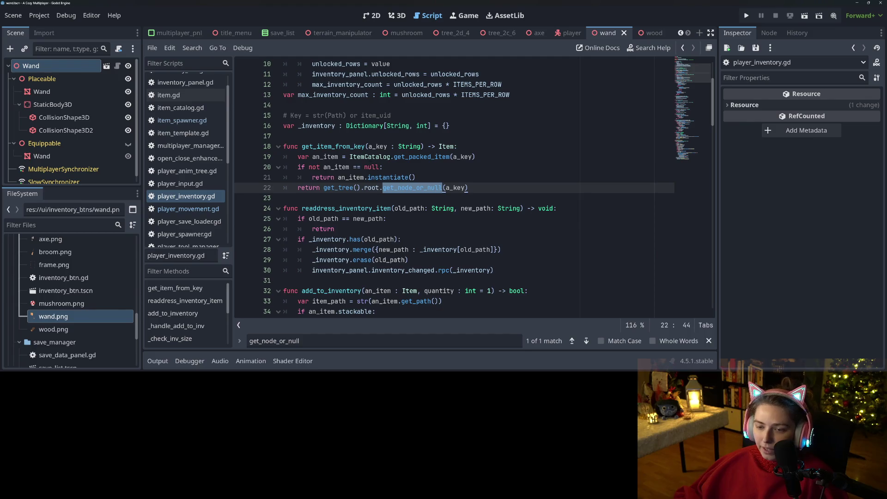
mouse_move(397, 190)
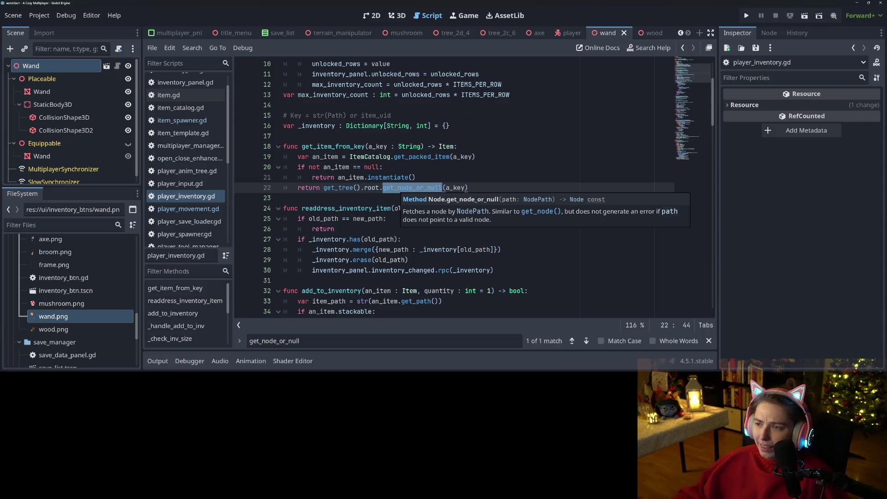
left_click(559, 34)
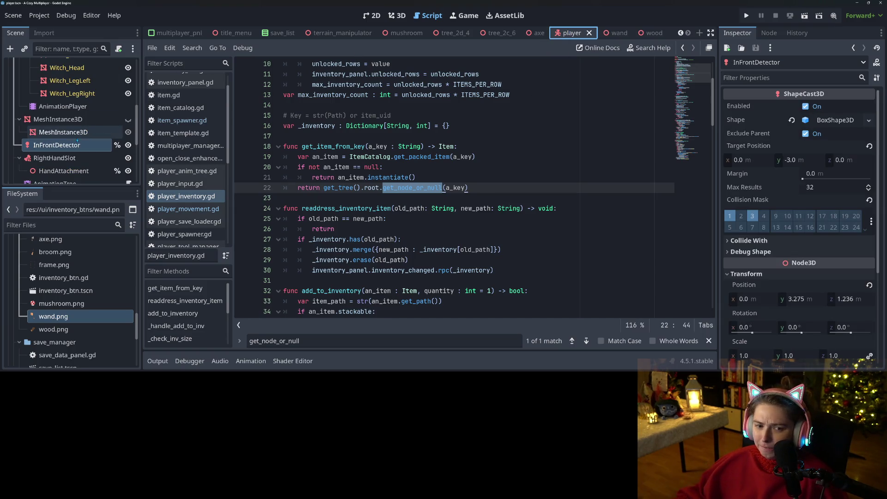
Inspect the SpringArm3D node, with its spring length of 5.0 m
scroll(73, 160, "down", 5)
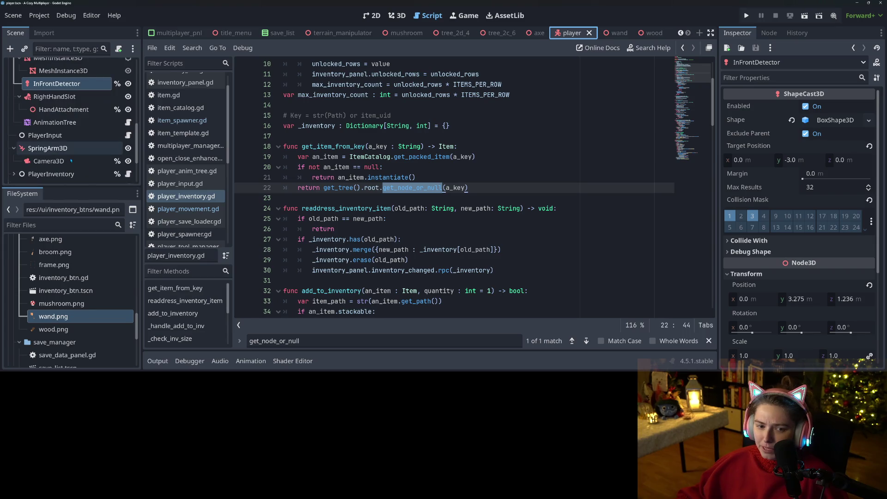
left_click(48, 148)
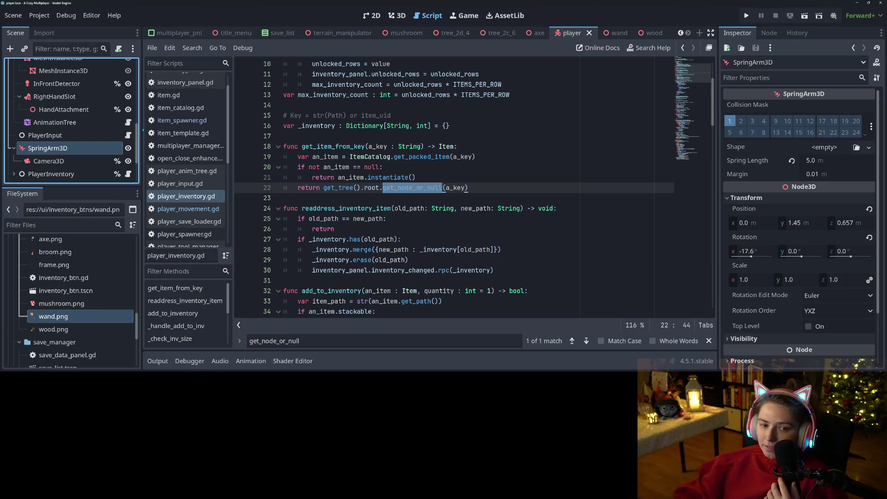
scroll(62, 158, "down", 3)
scroll(63, 157, "up", 5)
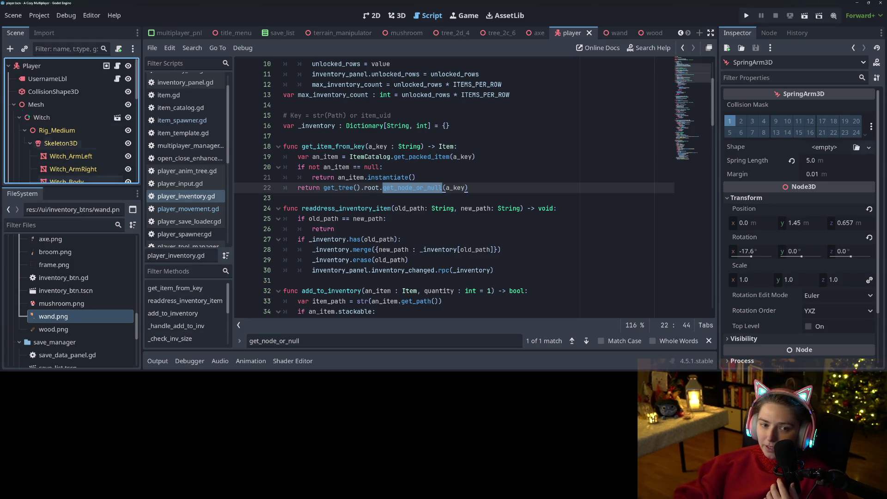
Select the Player root node and start adding a child node under it
left_click(14, 105)
right_click(42, 62)
left_click(74, 84)
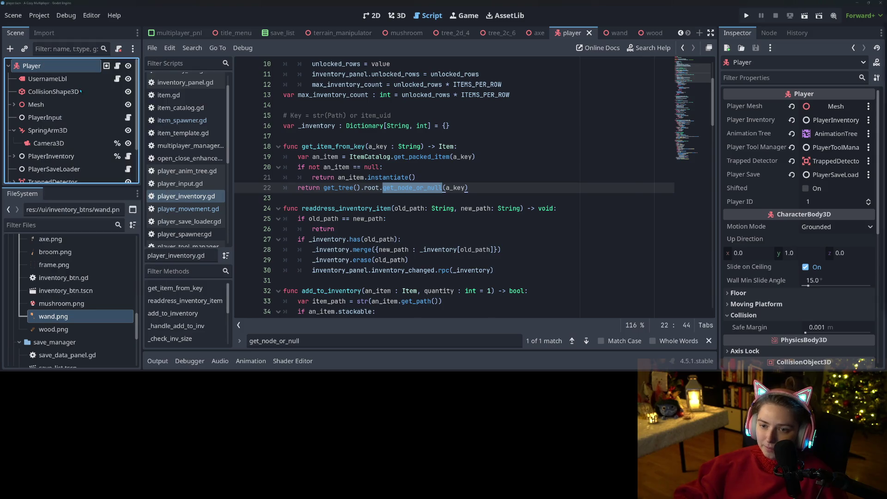
Browse the Node3D physics body types: CollisionObject3D, RigidBody3D, CharacterBody3D, StaticBody3D, SkeletonModifier3D
type("coll")
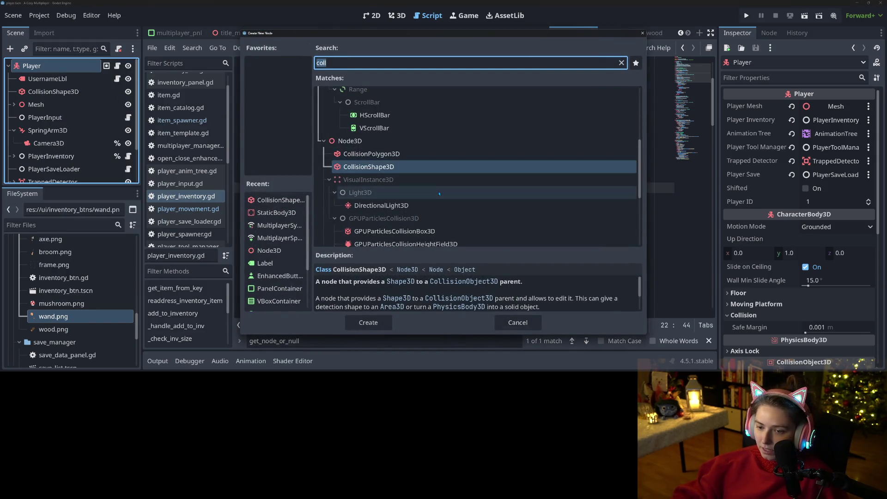
key("BackSpace")
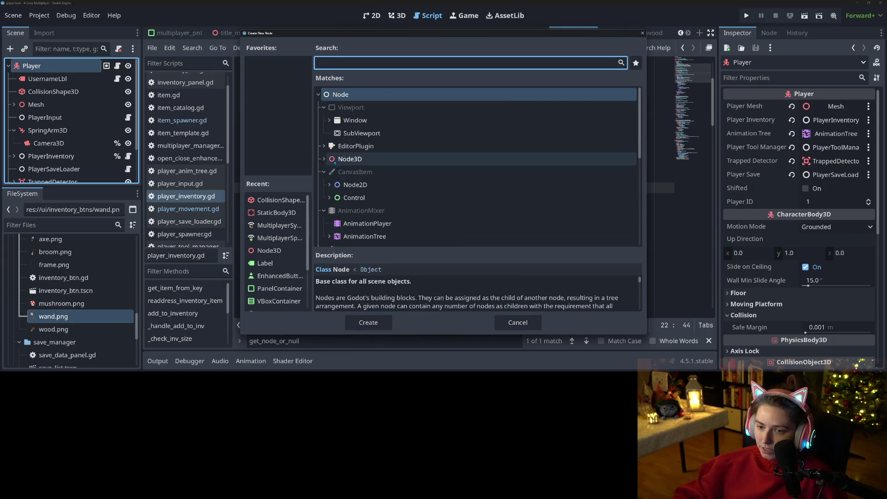
left_click(324, 159)
scroll(325, 157, "down", 3)
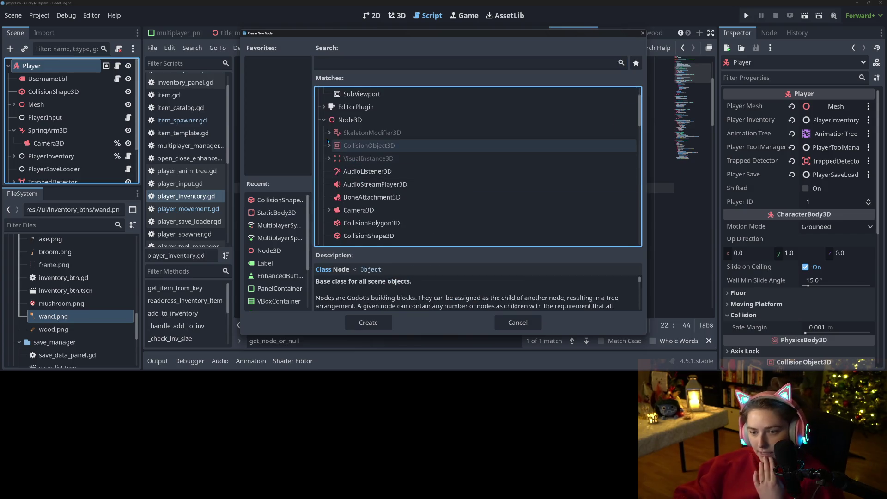
left_click(330, 145)
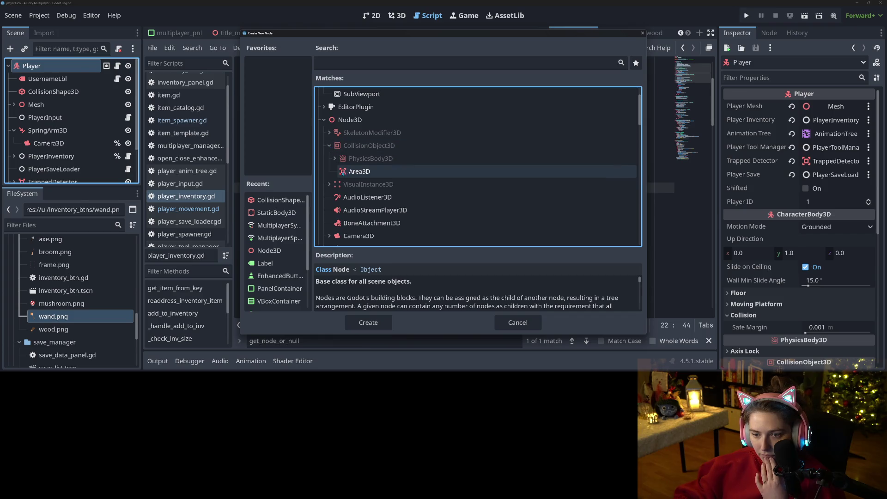
left_click(334, 159)
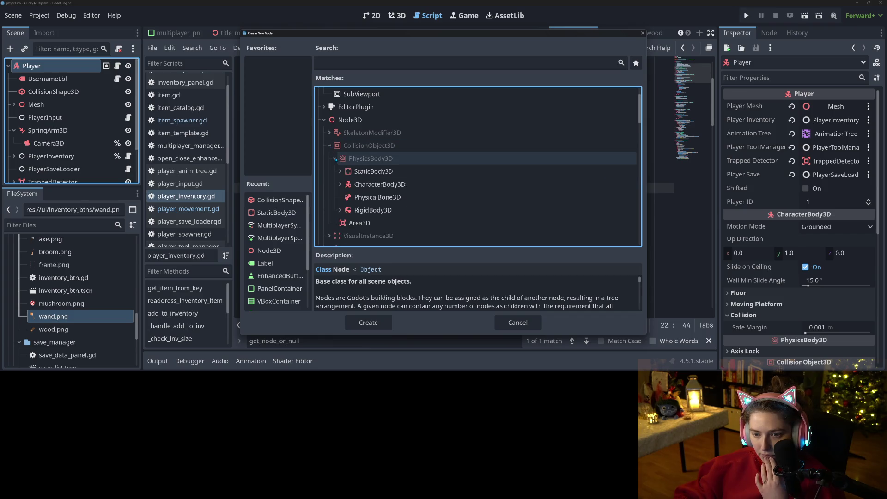
left_click(340, 210)
left_click(342, 198)
left_click(340, 184)
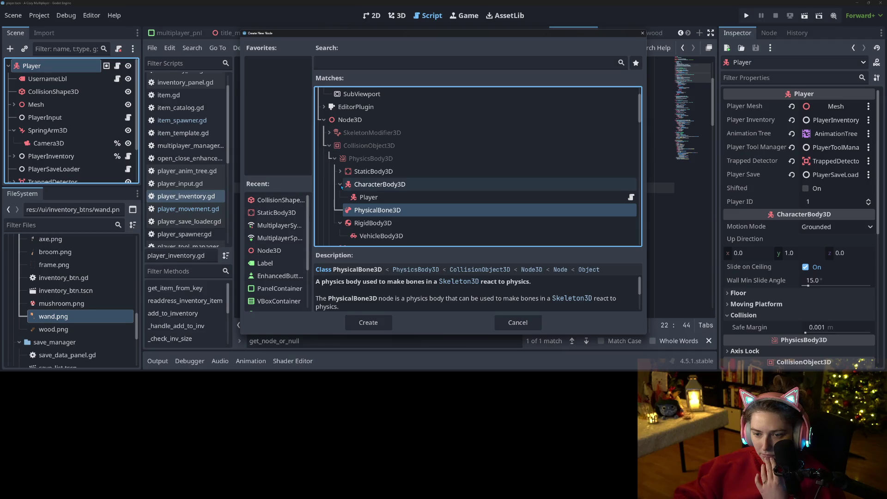
left_click(340, 172)
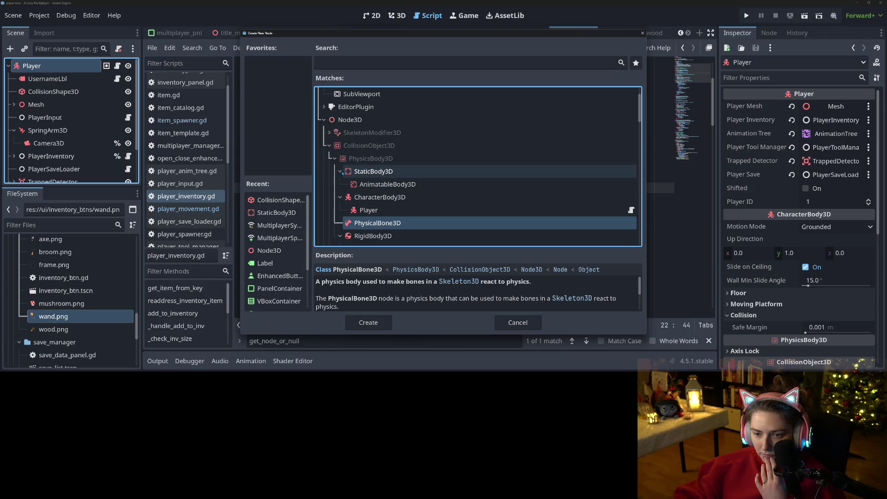
left_click(329, 132)
Expand the VisualInstance3D, Camera3D, Joint3D and SpringBoneCollision3D node types
scroll(386, 192, "down", 2)
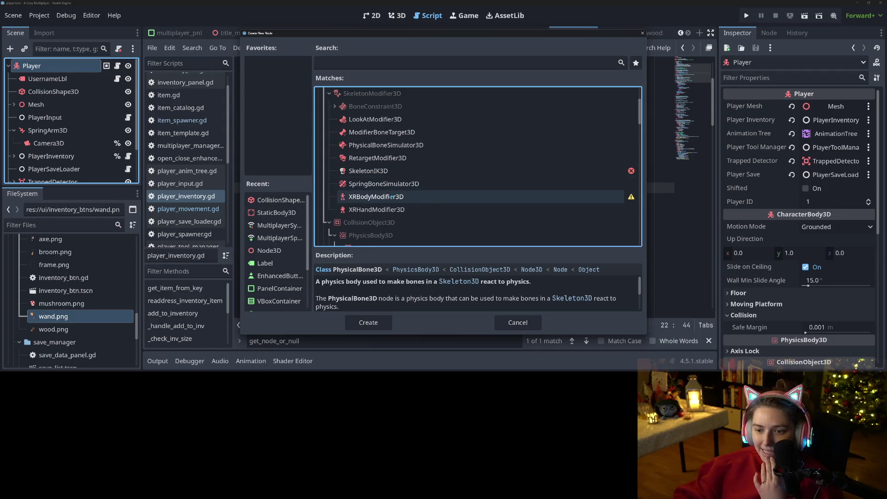
scroll(394, 197, "down", 9)
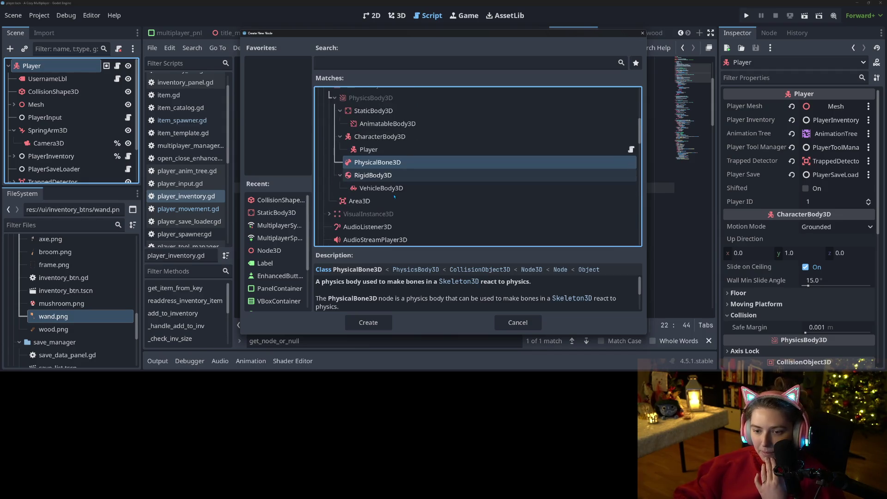
scroll(395, 196, "down", 1)
left_click(329, 135)
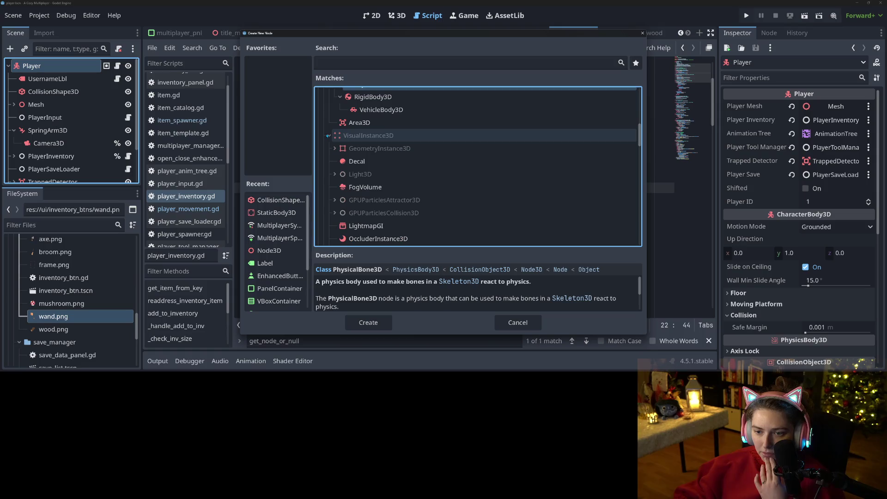
scroll(383, 195, "down", 8)
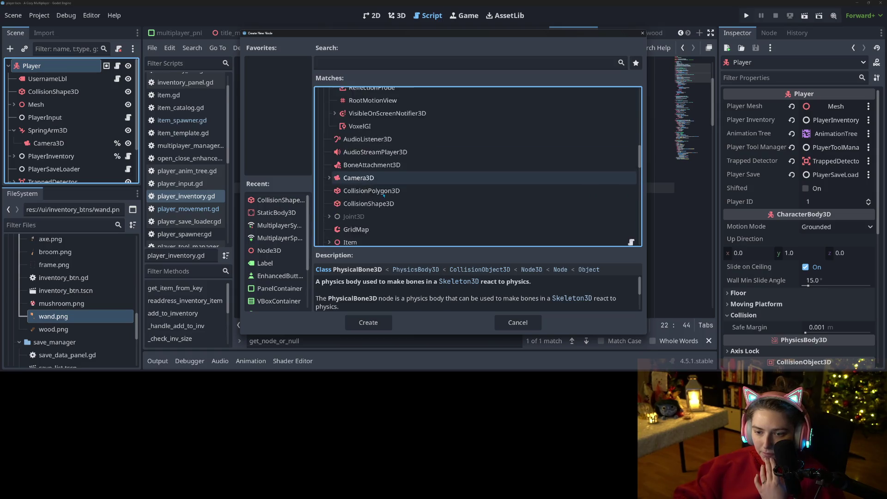
left_click(330, 158)
scroll(375, 163, "down", 2)
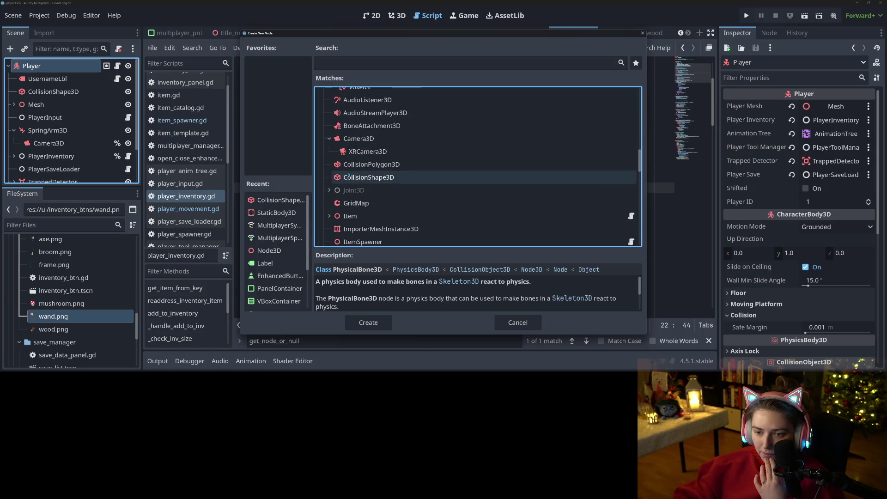
left_click(329, 171)
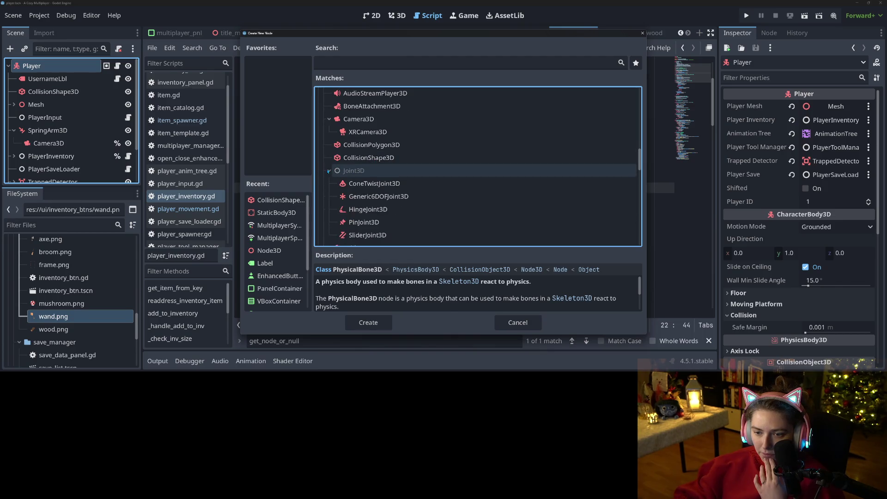
scroll(389, 196, "down", 2)
scroll(389, 200, "down", 2)
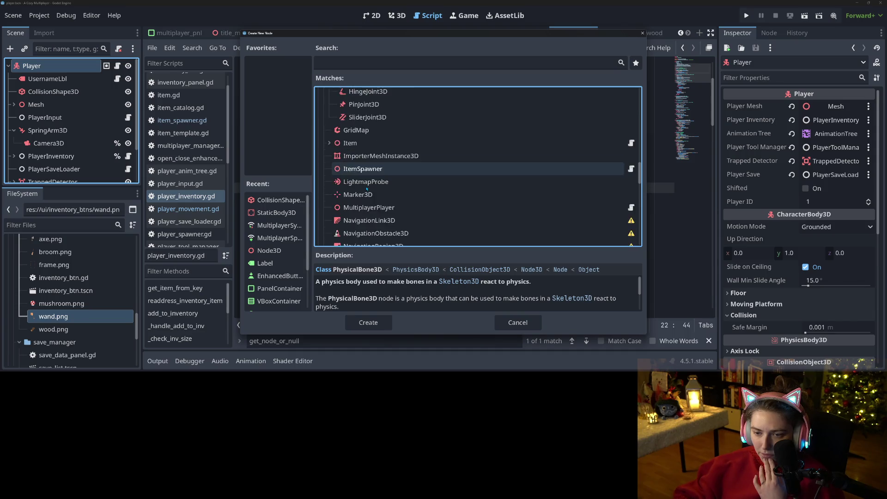
scroll(393, 171, "down", 3)
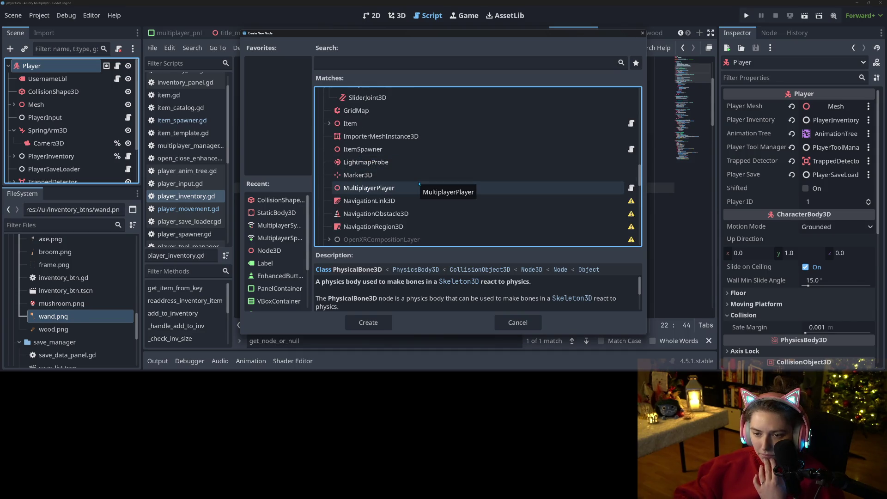
scroll(416, 190, "down", 1)
scroll(408, 204, "down", 5)
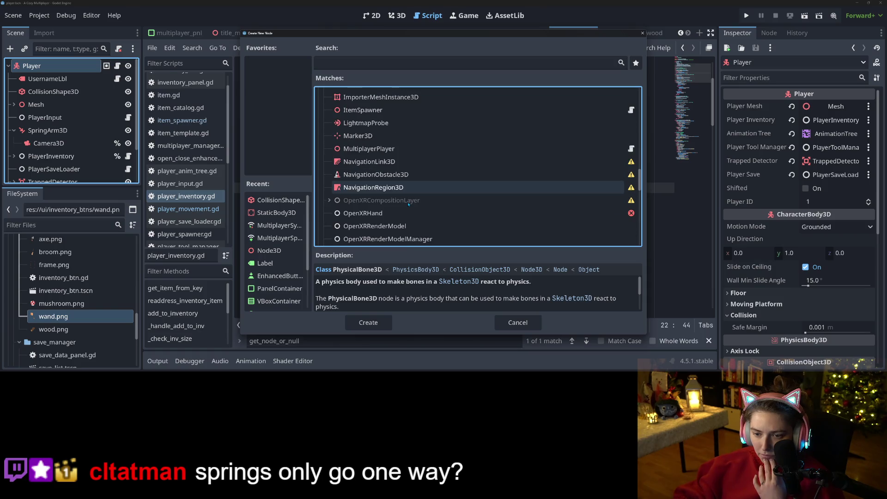
scroll(408, 204, "down", 4)
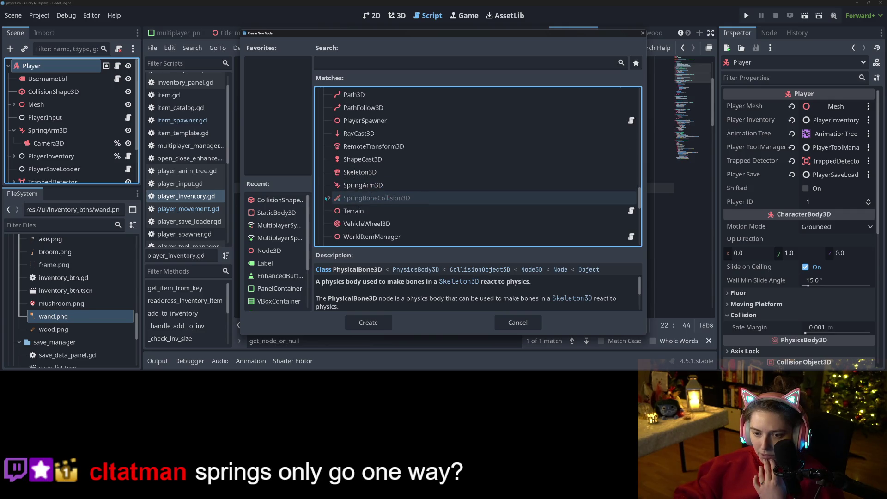
left_click(327, 198)
scroll(401, 198, "down", 3)
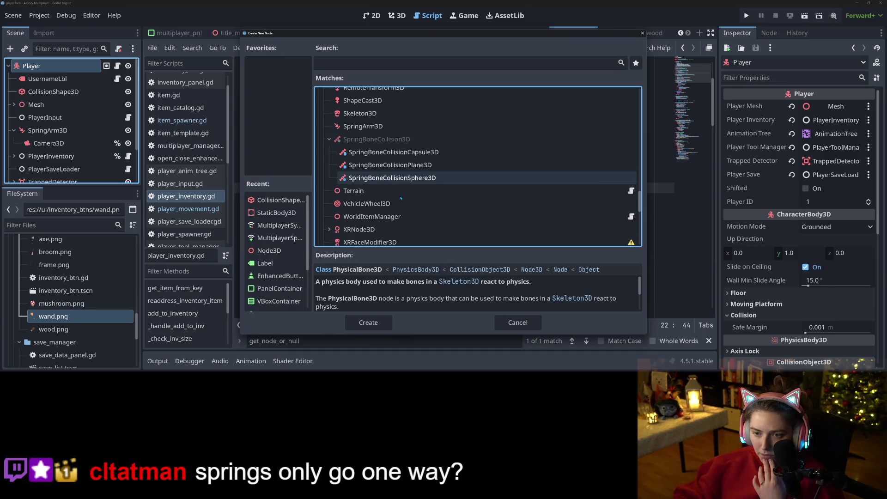
scroll(401, 198, "down", 2)
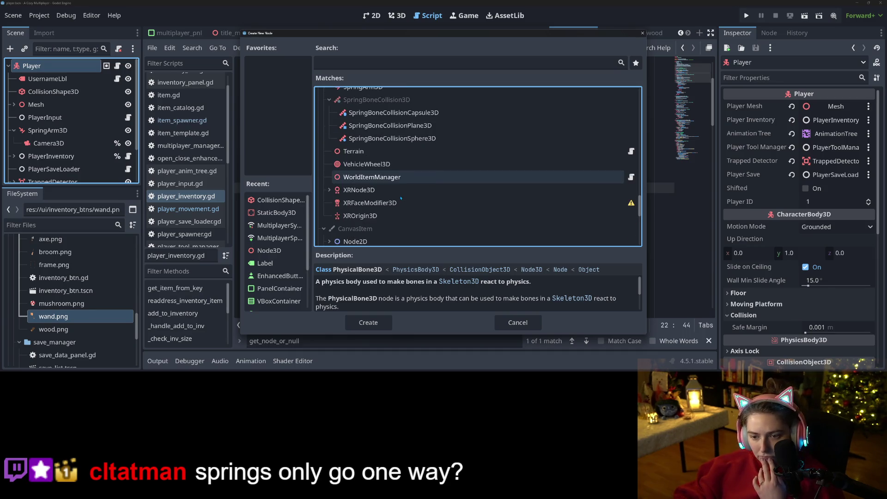
scroll(401, 208, "up", 2)
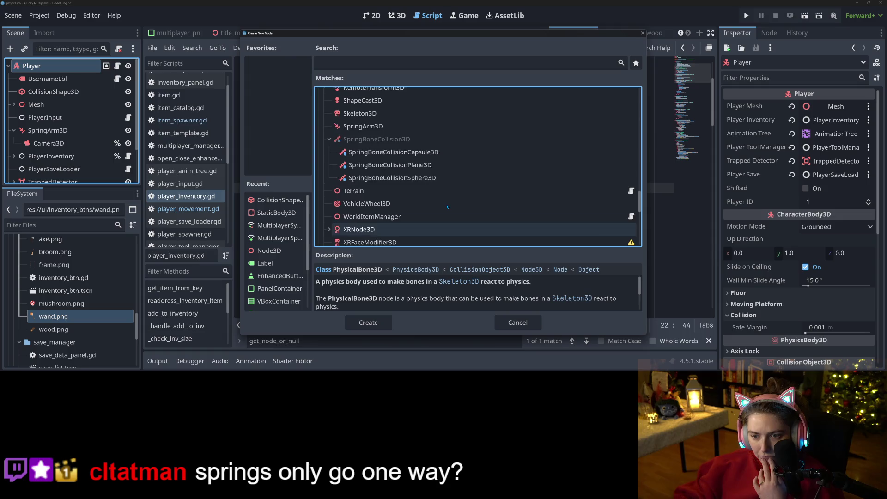
Read the SpringArm3D description, then cancel the Create New Node dialog without adding anything
left_click(378, 127)
scroll(418, 171, "down", 3)
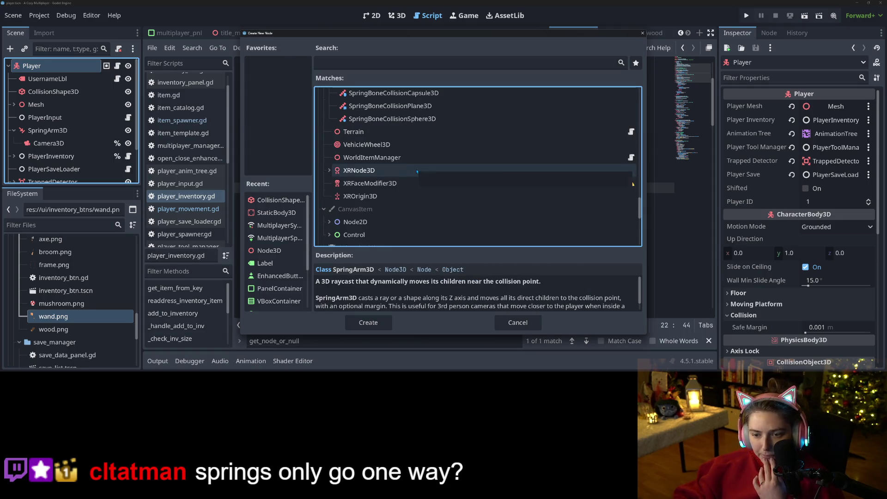
scroll(417, 171, "down", 10)
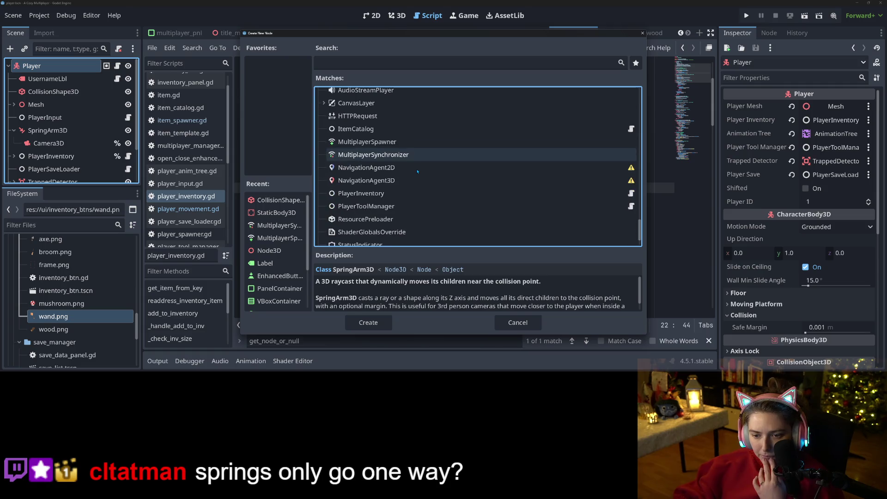
scroll(417, 171, "down", 2)
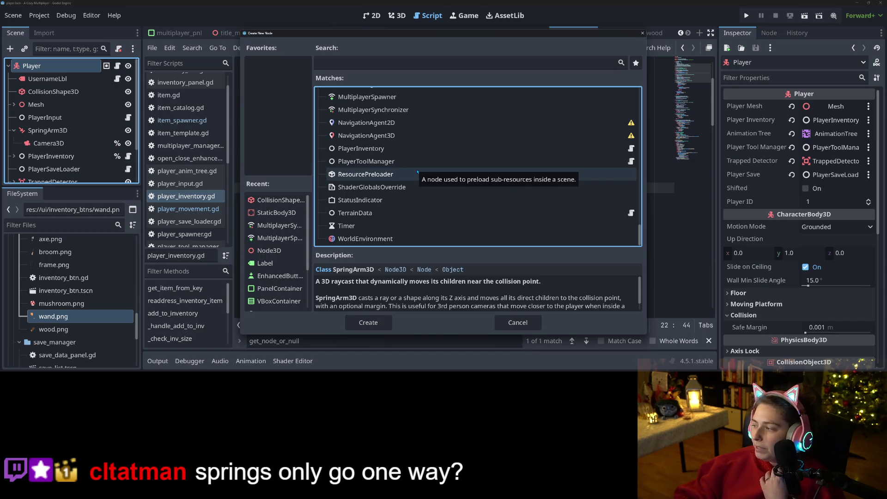
scroll(420, 183, "up", 3)
scroll(420, 183, "up", 4)
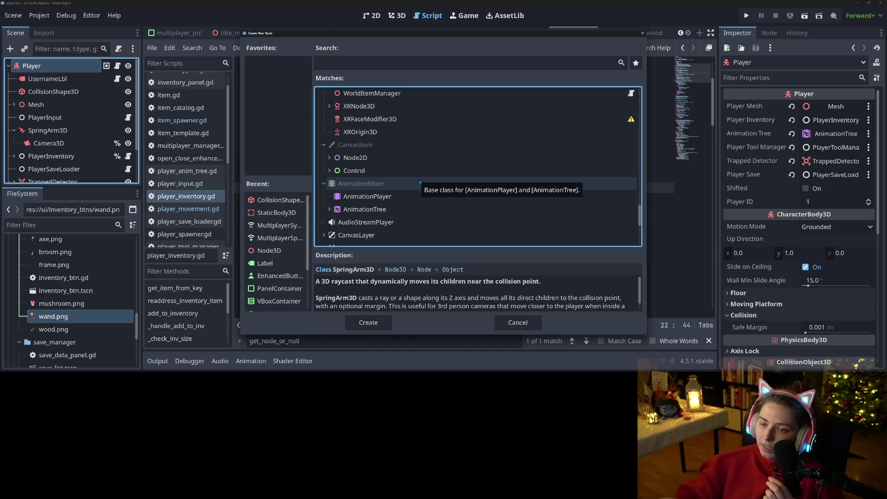
scroll(462, 194, "up", 5)
scroll(463, 193, "up", 4)
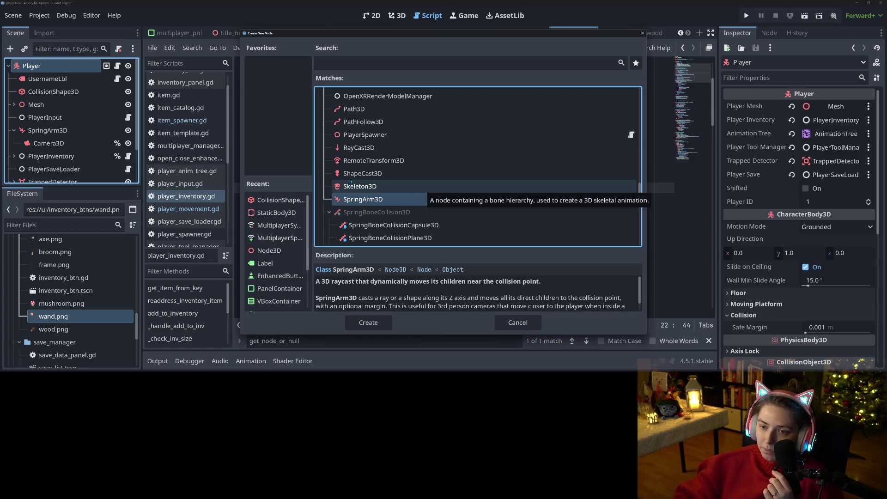
scroll(356, 185, "up", 7)
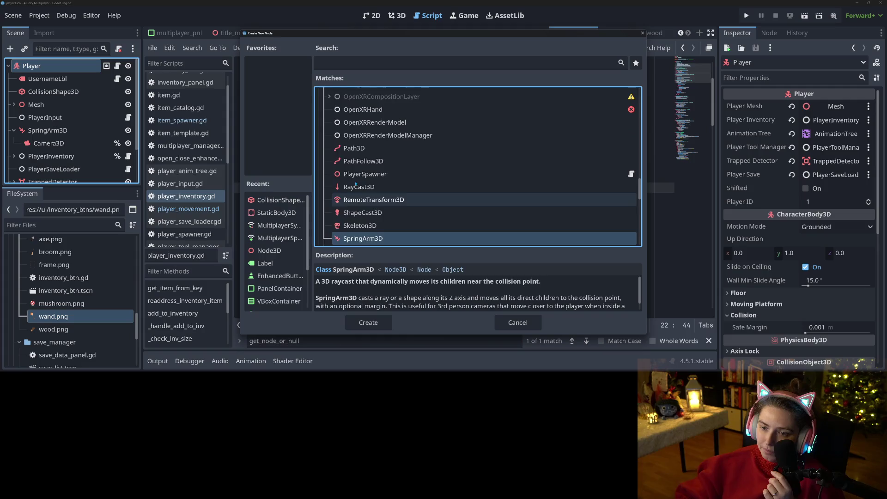
scroll(352, 185, "up", 8)
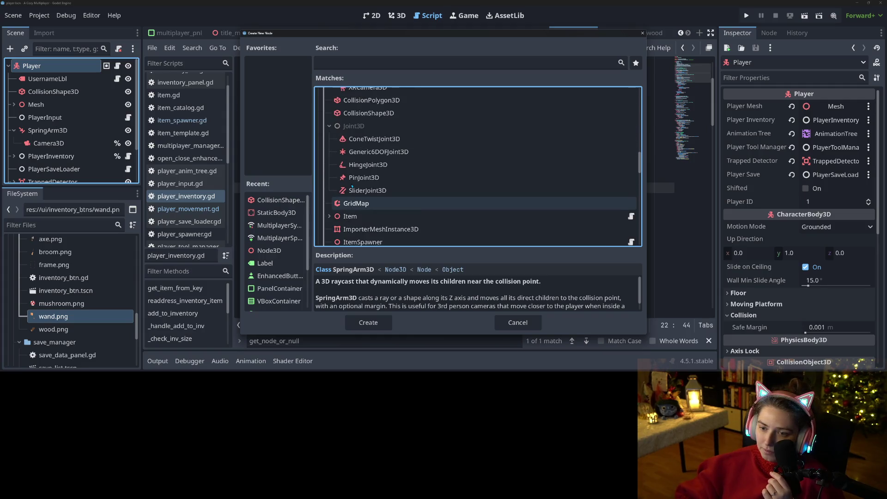
scroll(352, 187, "up", 3)
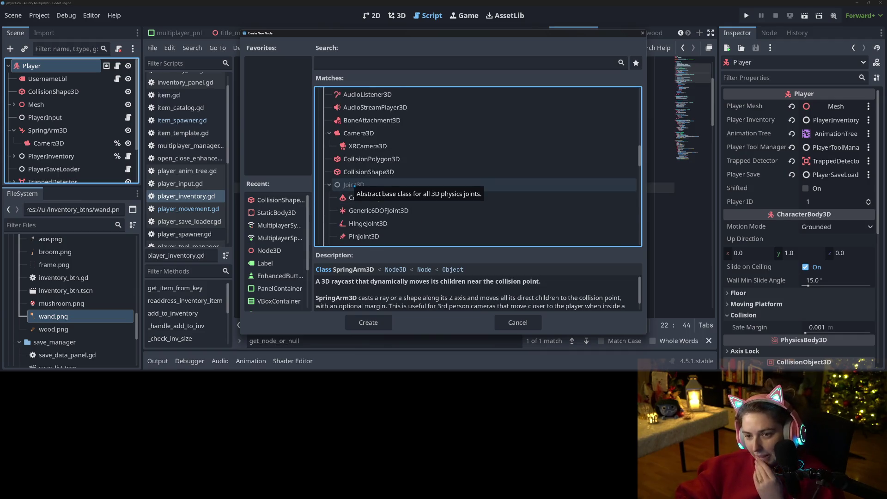
scroll(355, 185, "up", 3)
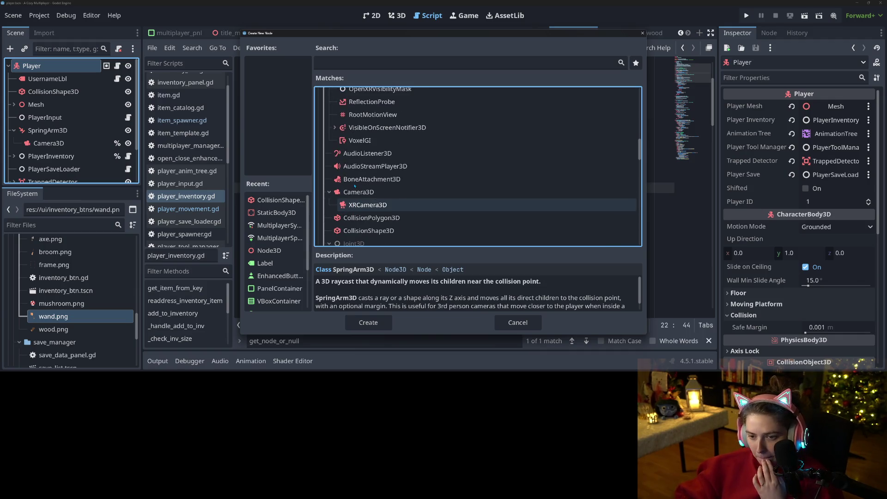
scroll(356, 199, "up", 3)
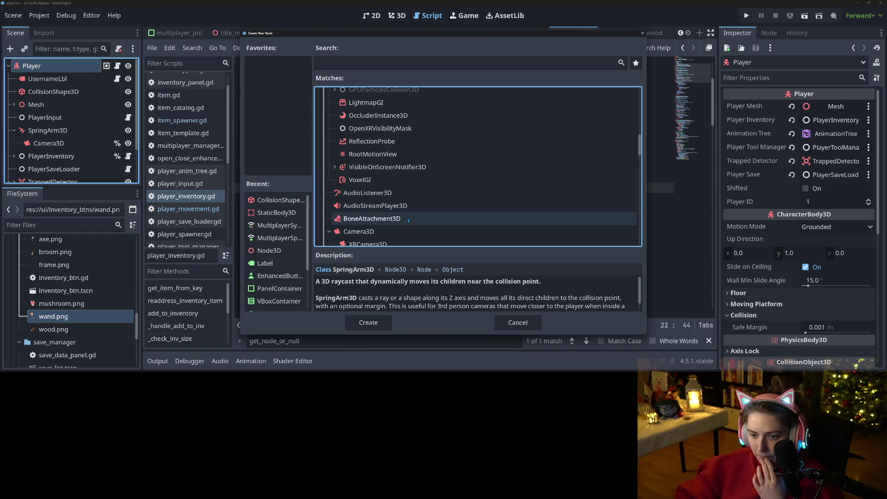
scroll(365, 194, "down", 3)
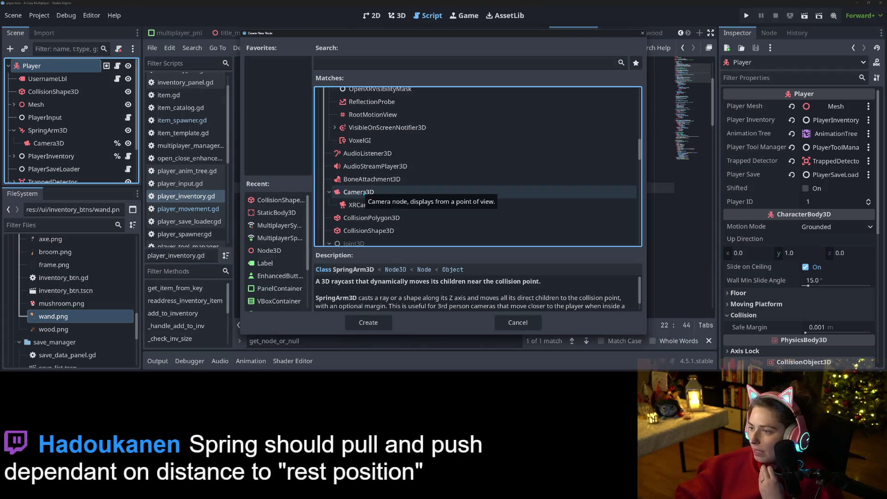
left_click(518, 323)
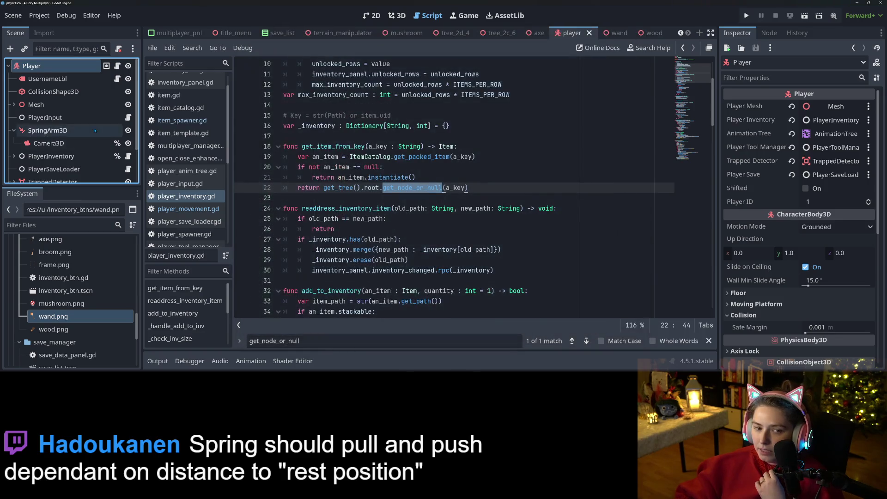
Inspect SpringArm3D: spring length 5.0 m, margin 0.01 m, and its Spring Length tooltip
scroll(94, 131, "down", 2)
left_click(49, 86)
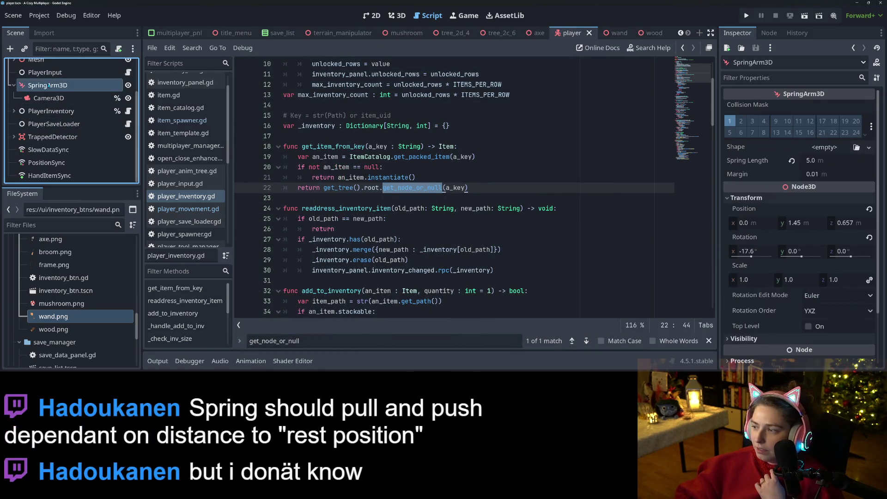
mouse_move(772, 164)
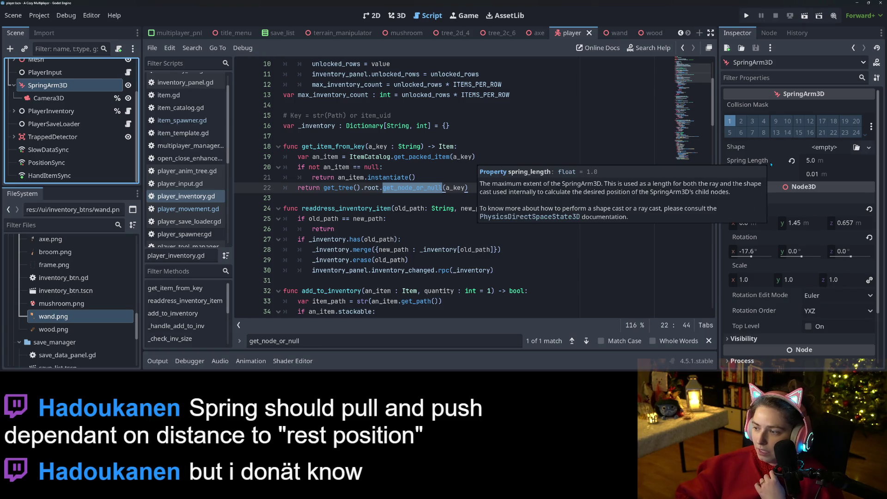
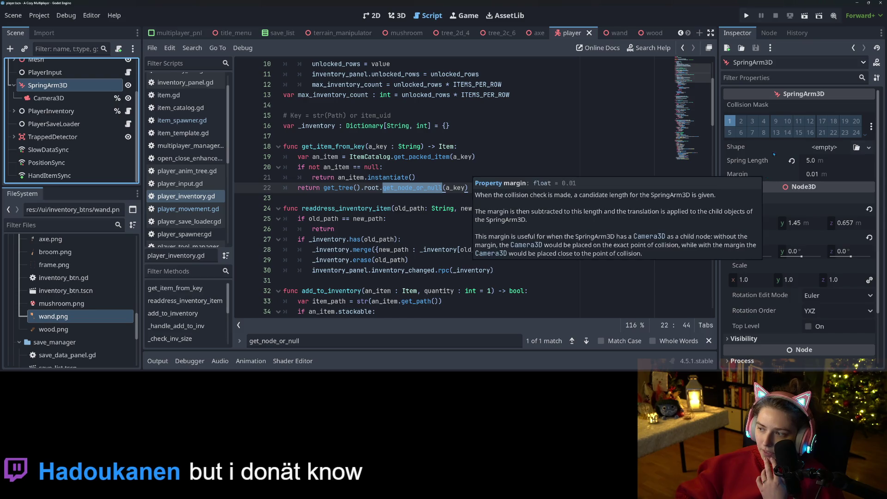
Open the SpringArm3D class documentation from Collision Mask's context menu and scroll through it
right_click(813, 103)
left_click(827, 180)
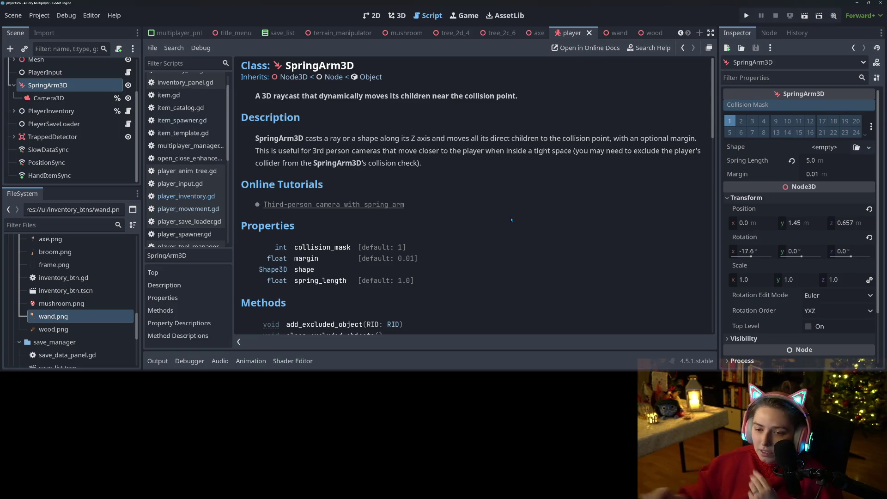
scroll(517, 220, "down", 3)
scroll(526, 216, "down", 2)
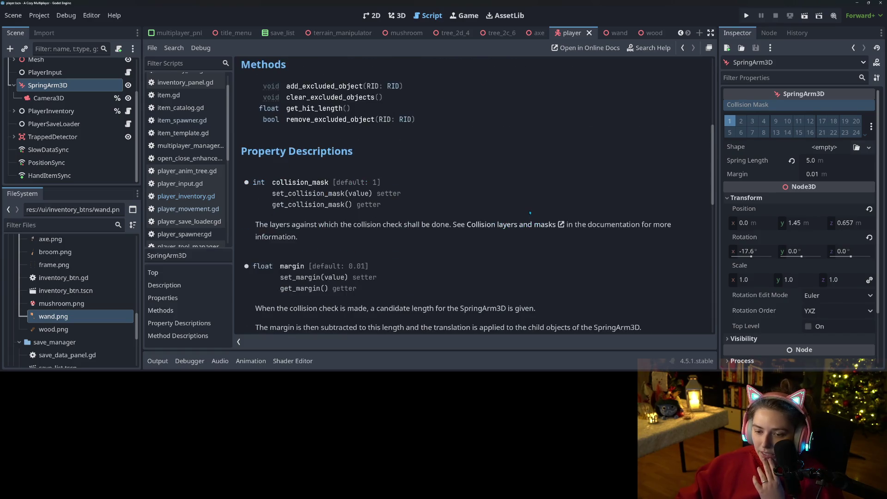
scroll(527, 215, "up", 3)
scroll(528, 214, "down", 9)
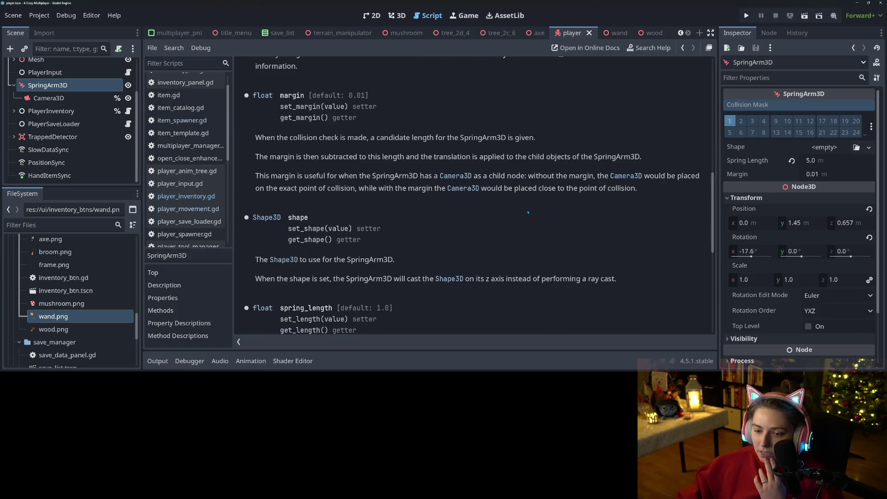
scroll(527, 213, "down", 4)
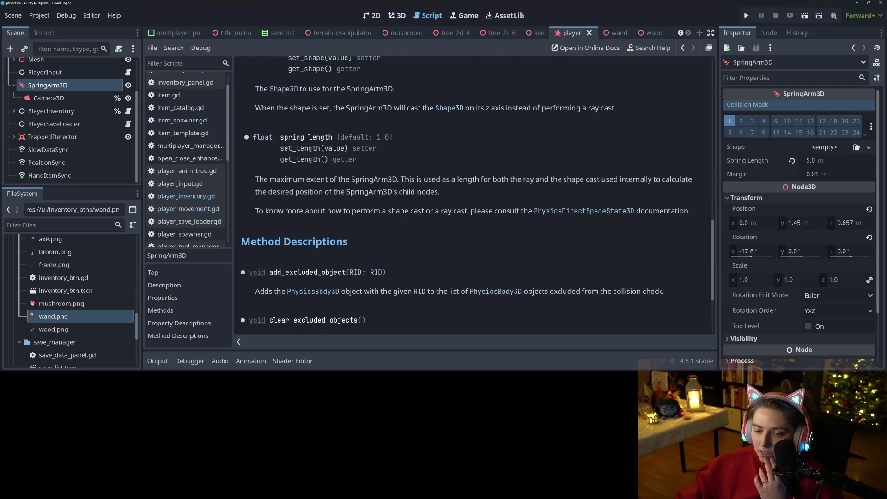
Check the Spring Length property and leave it at 5.0 m
left_click(822, 160)
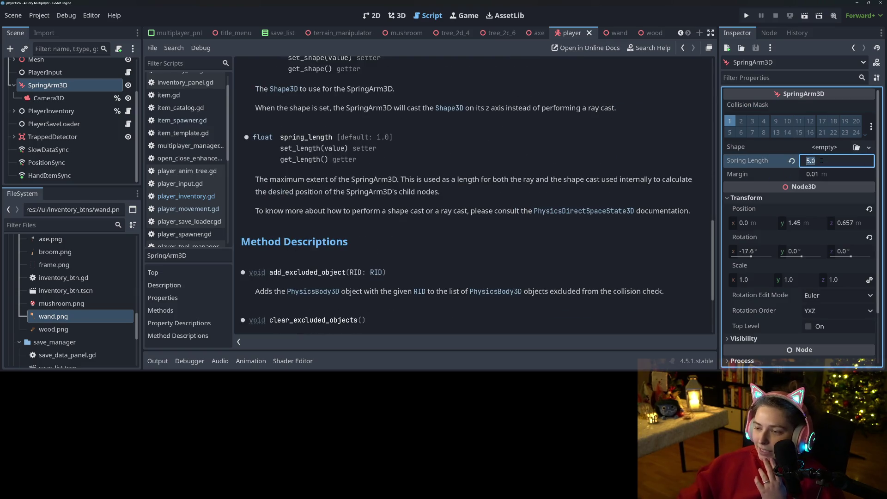
left_click(515, 188)
scroll(496, 252, "down", 3)
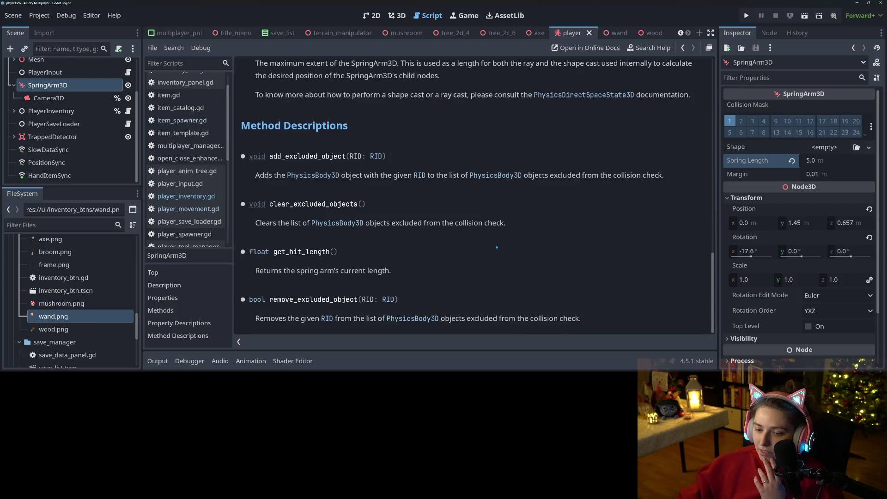
scroll(497, 248, "up", 4)
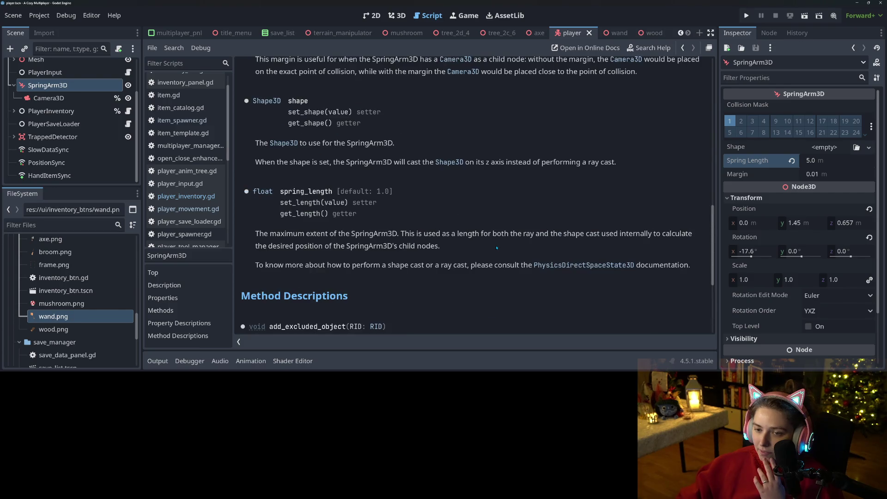
scroll(497, 248, "up", 4)
scroll(497, 249, "up", 9)
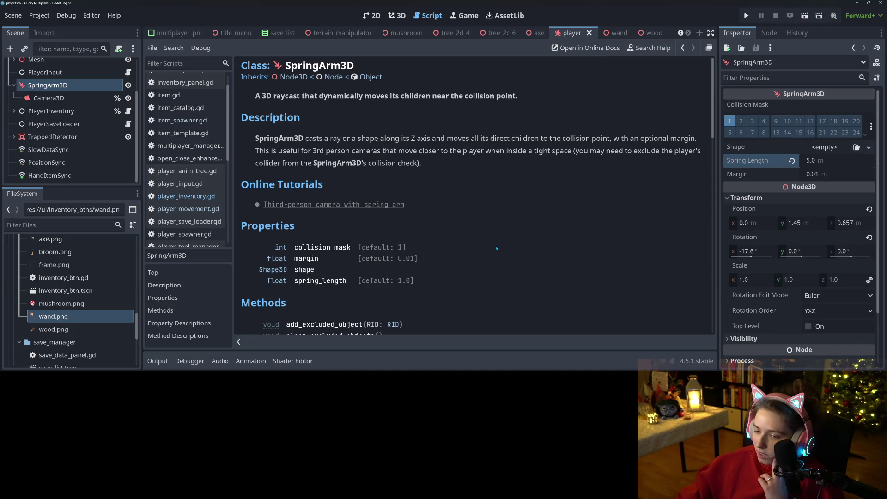
scroll(65, 120, "up", 3)
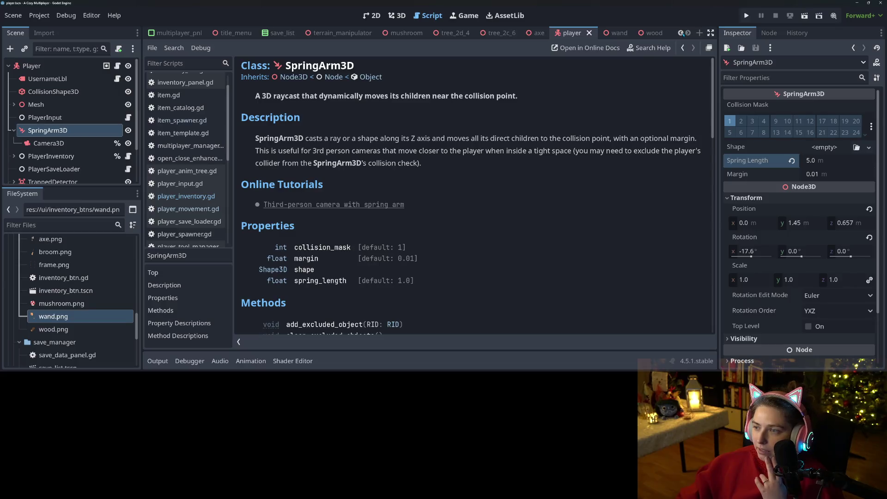
Scroll back through the open script tabs to reach player_inventory.gd
left_click(682, 33)
left_click(682, 33)
left_click(682, 33)
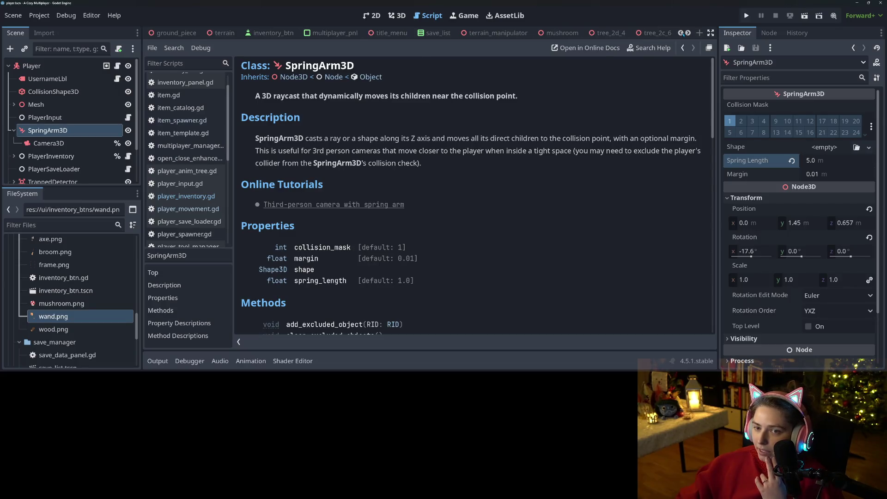
left_click(688, 33)
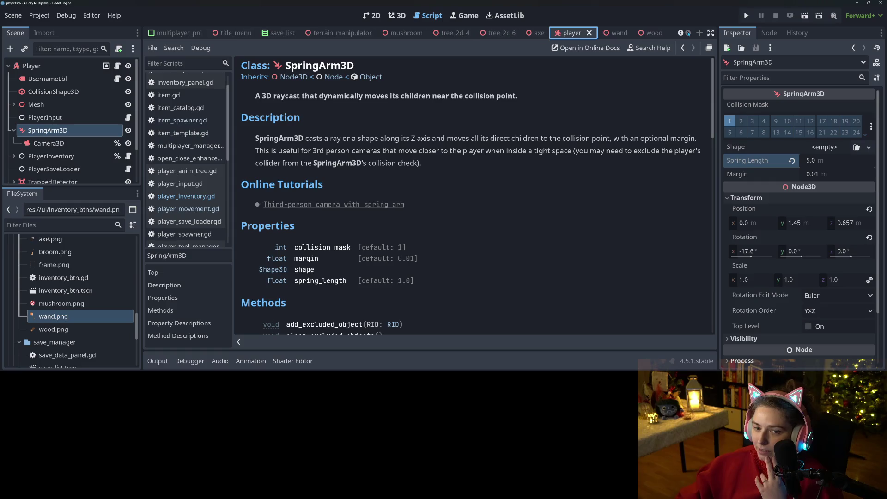
Reopen player_inventory.gd and inspect the instantiate call and get_item_from_key function
left_click(186, 196)
scroll(323, 185, "down", 3)
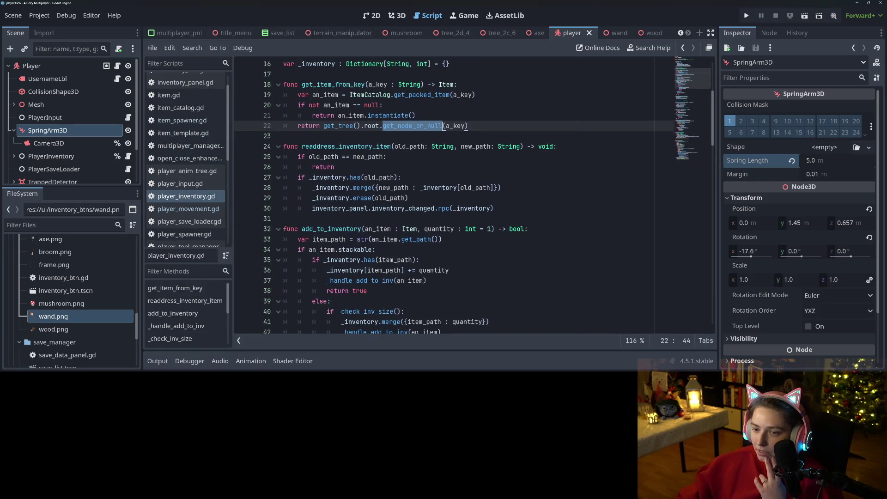
scroll(324, 185, "up", 3)
double_click(388, 177)
double_click(333, 146)
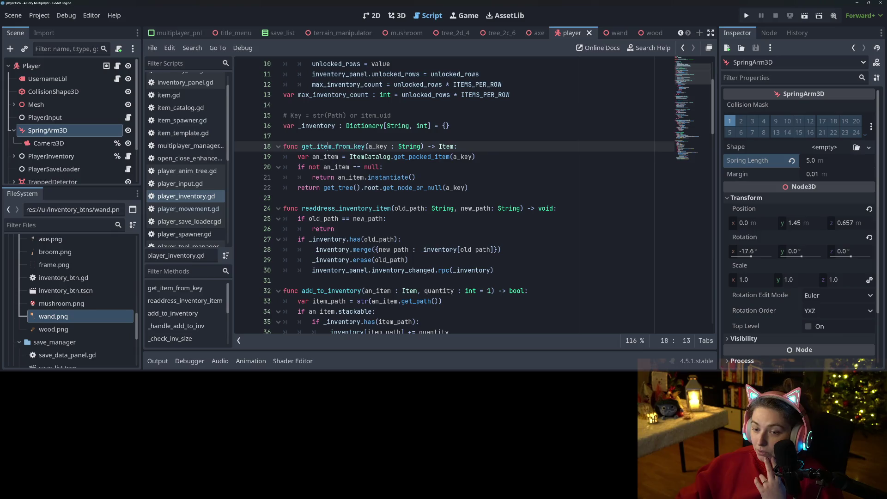
scroll(372, 231, "up", 3)
scroll(372, 231, "down", 7)
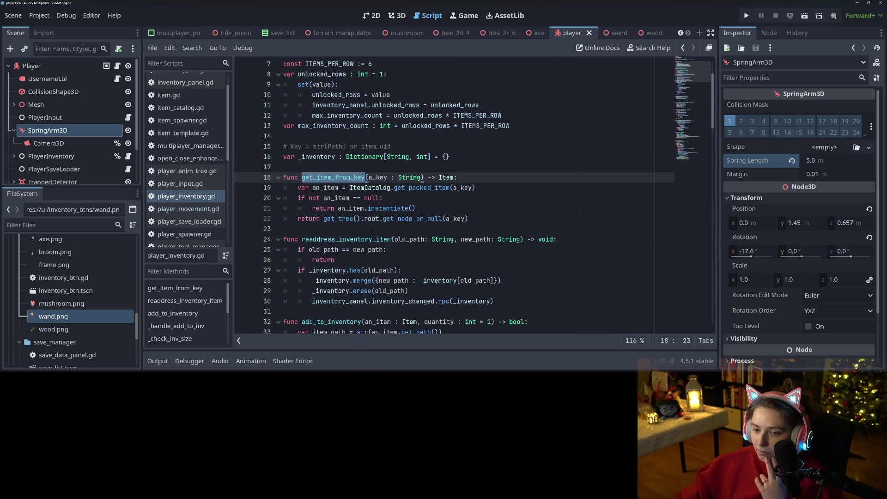
scroll(372, 230, "down", 1)
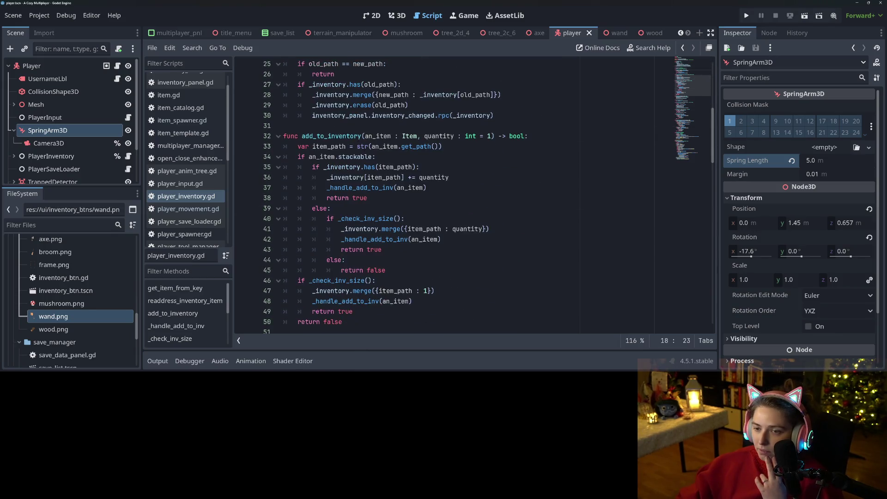
Inspect add_to_inventory's stackable branch and select the item_path declaration line
double_click(347, 136)
mouse_move(354, 157)
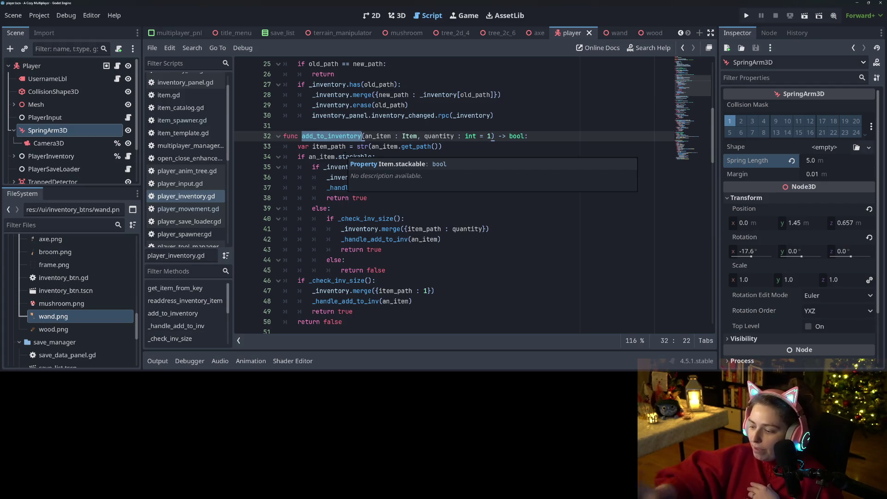
double_click(355, 156)
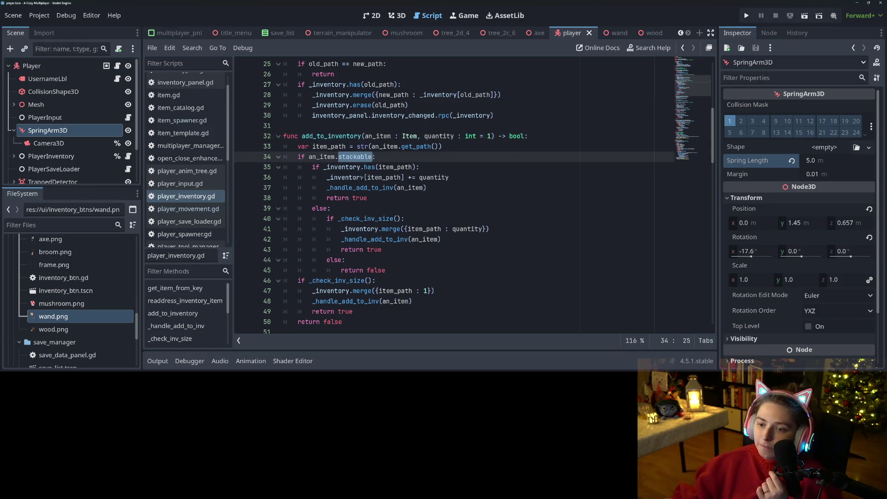
double_click(383, 167)
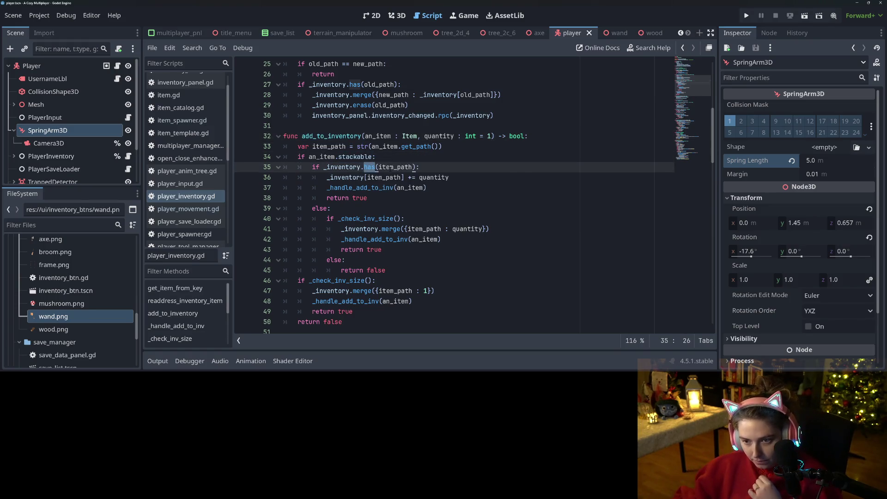
left_click(350, 146)
left_click_drag(298, 146, 451, 147)
key("ctrl+c")
Move the item_path declaration above the size check and save the script
key("BackSpace")
key("BackSpace")
key("BackSpace")
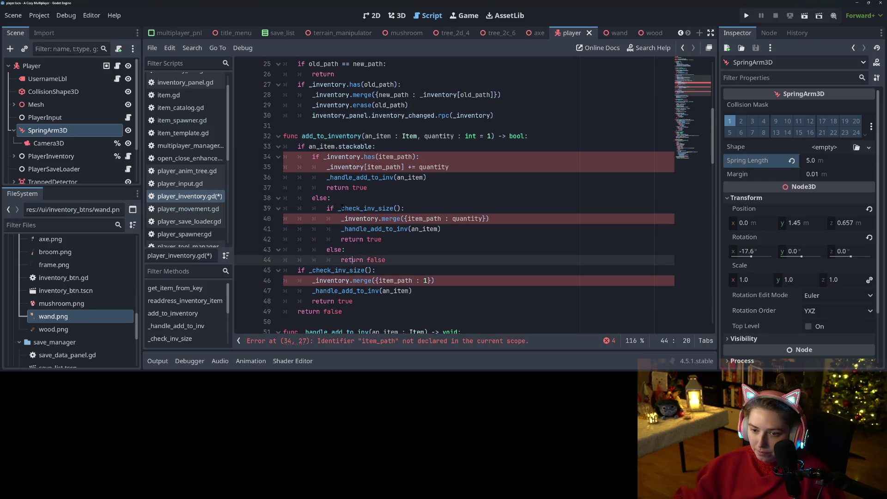
left_click(347, 198)
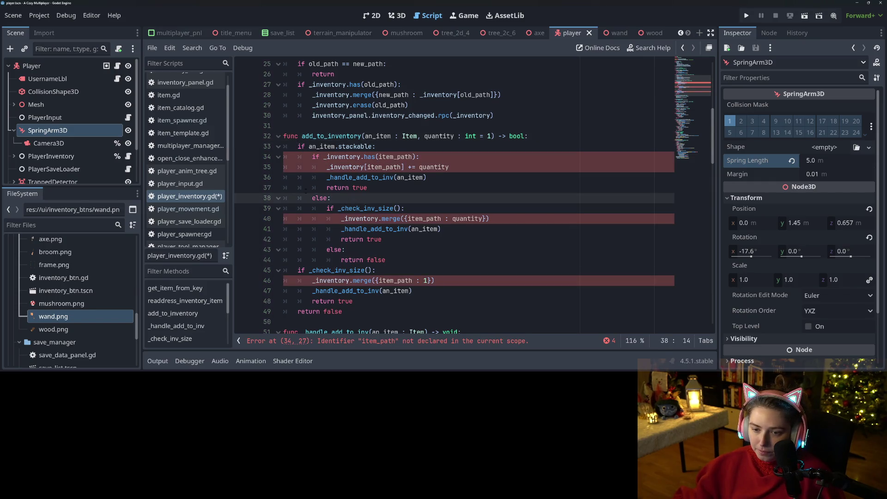
left_click(298, 270)
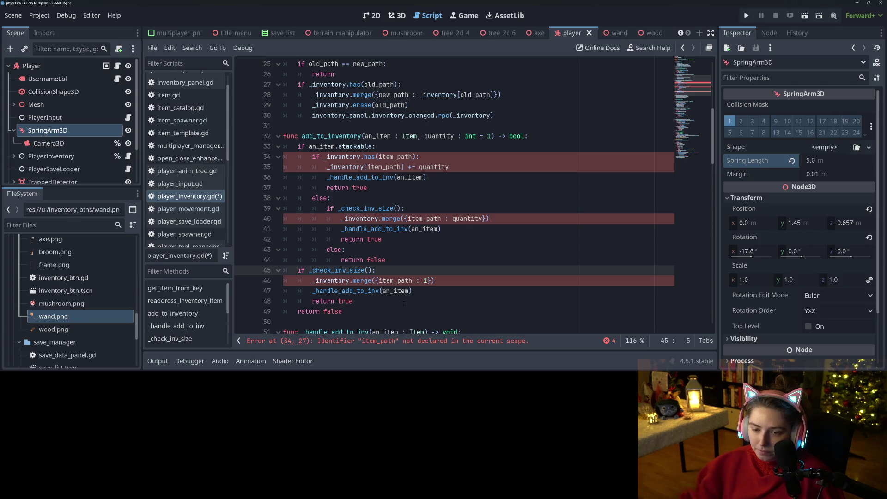
key("Return")
key("Up")
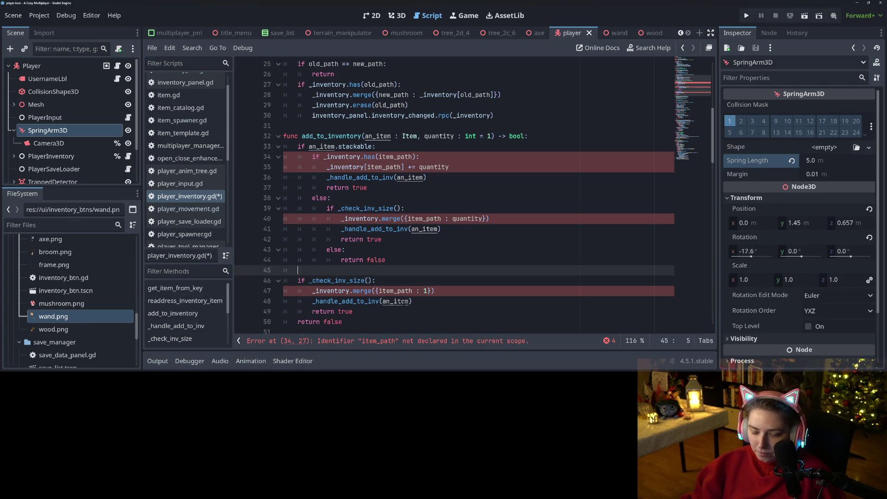
key("ctrl+v")
key("ctrl+s")
Add 'var key = an_item.uid' on a new line under the stackable check
left_click(309, 281)
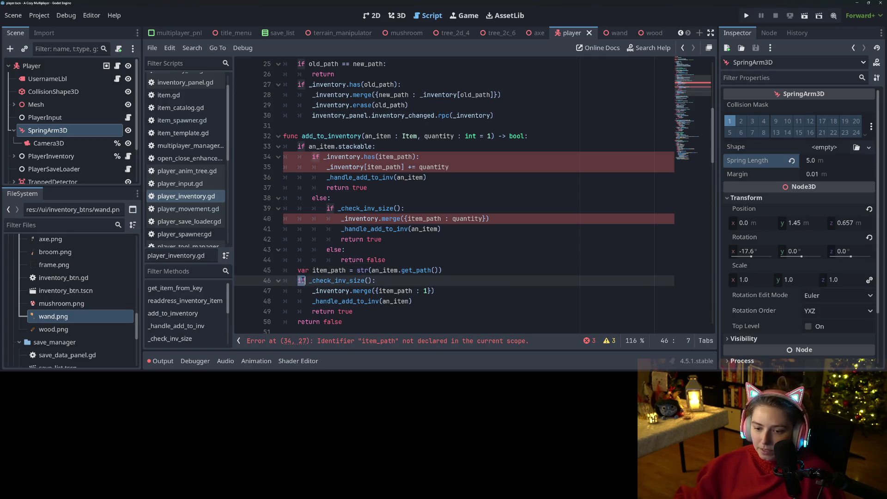
key("shift+Down")
key("shift+Down")
key("shift+End")
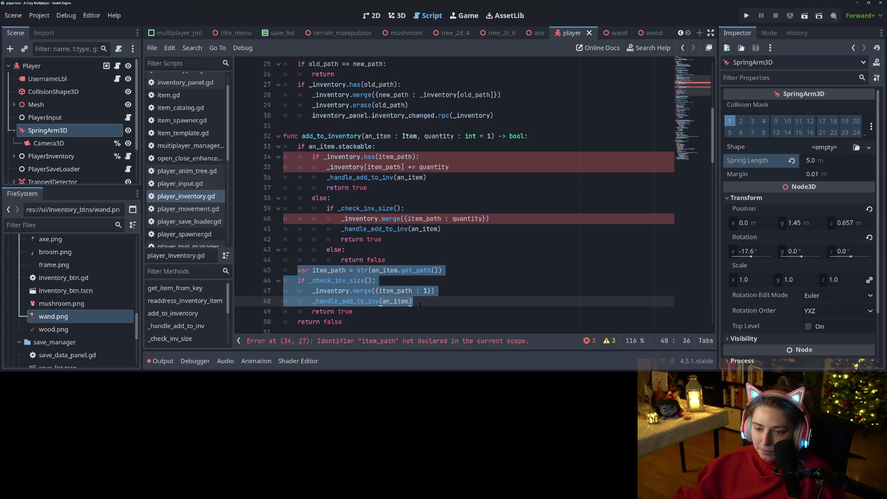
key("End")
mouse_move(307, 158)
left_mouse_down()
mouse_move(416, 159)
mouse_move(420, 240)
left_mouse_up()
left_click(389, 146)
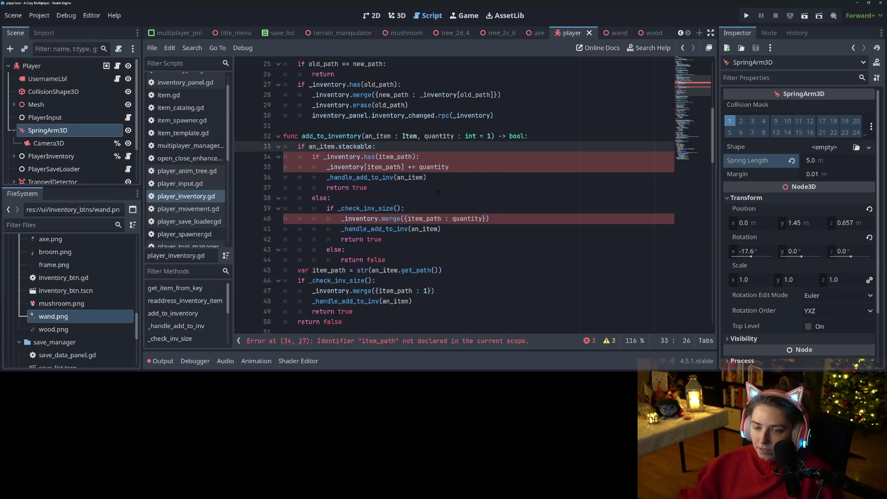
key("Return")
type("var key = an_item.")
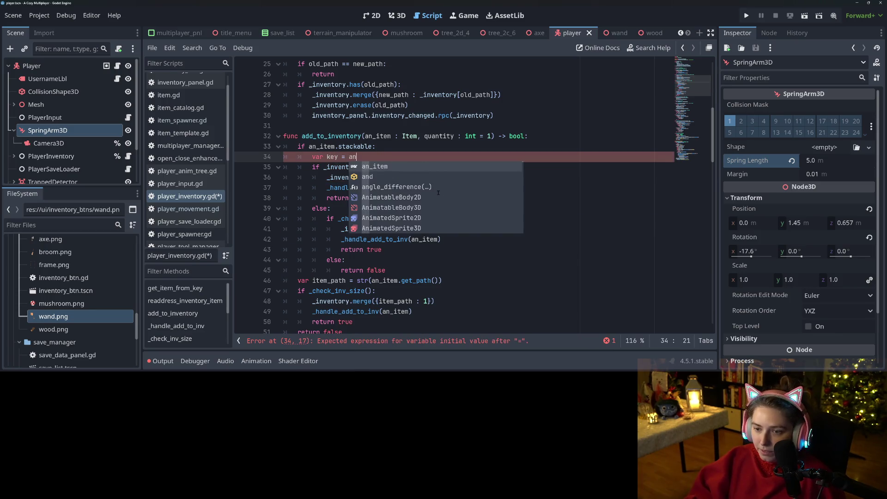
type("uid")
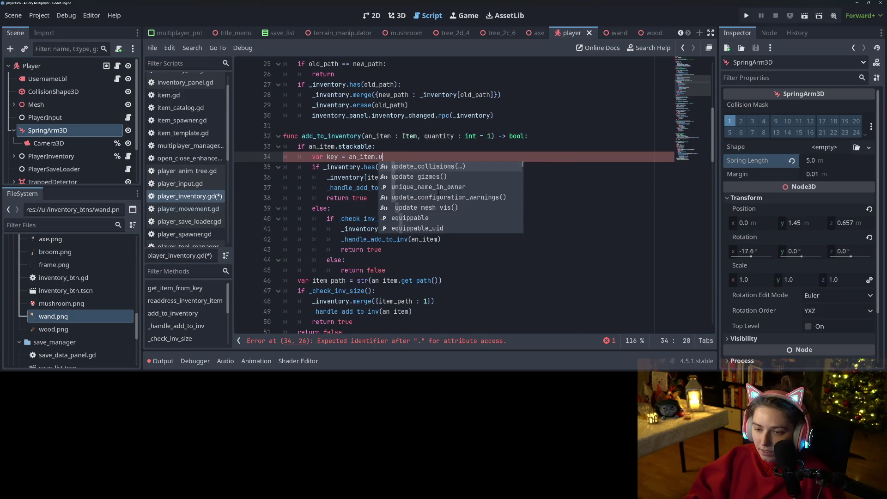
key("Return")
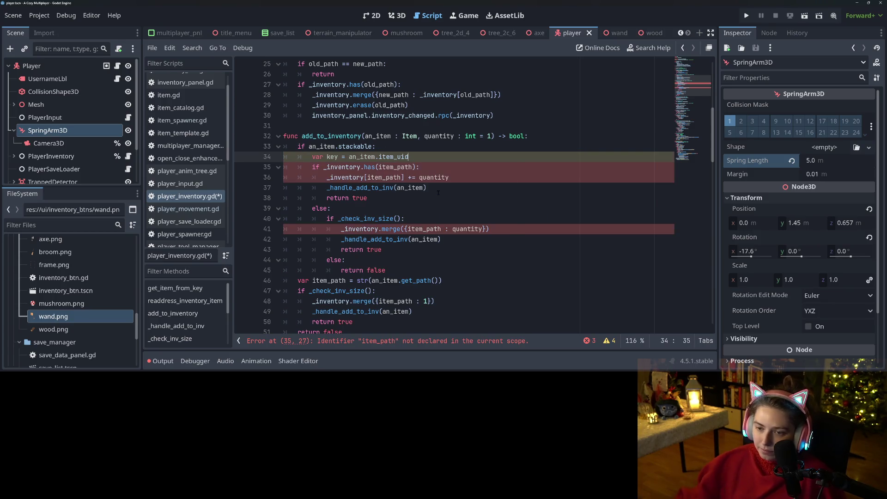
Replace item_path with key on lines 35 and 36
double_click(333, 157)
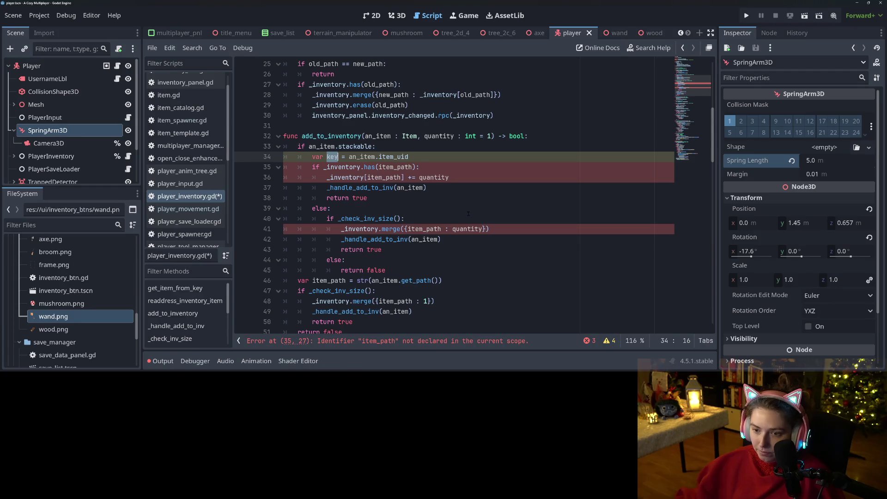
key("ctrl+c")
double_click(388, 167)
key("ctrl+v")
double_click(386, 178)
key("ctrl+v")
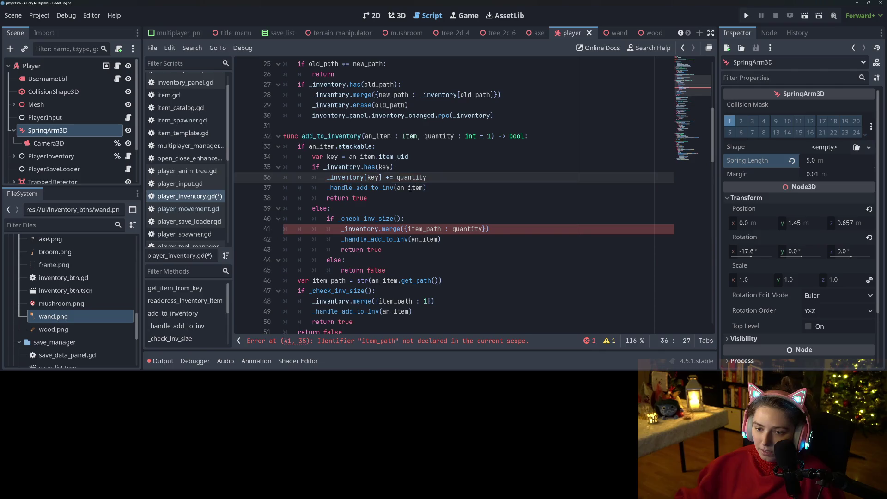
Replace the undeclared item_path with key on line 41 and save player_inventory.gd
double_click(372, 188)
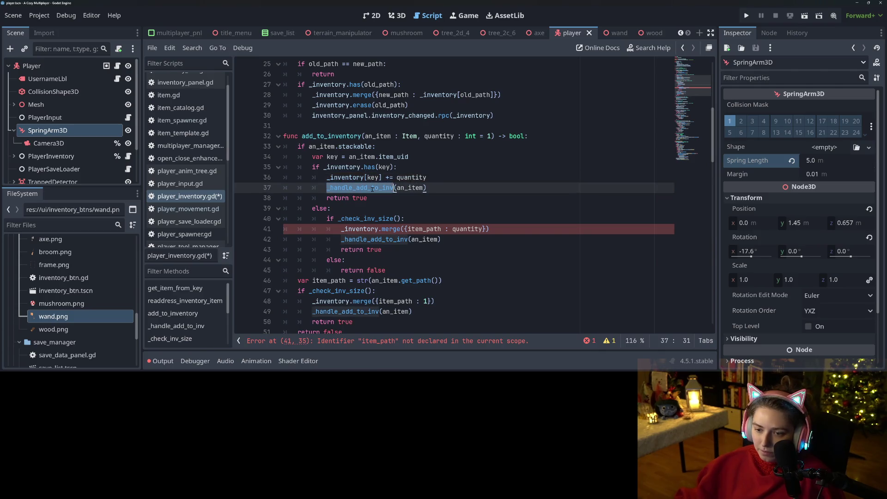
double_click(424, 229)
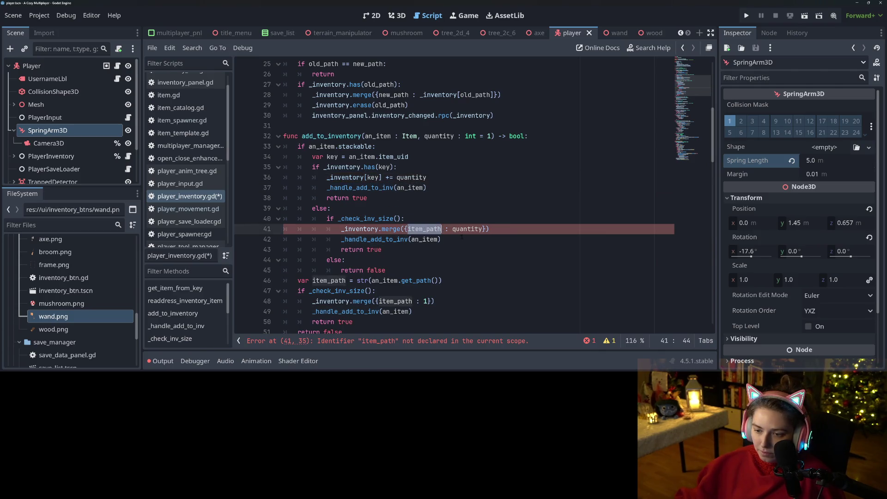
type("key")
double_click(385, 239)
scroll(386, 239, "down", 4)
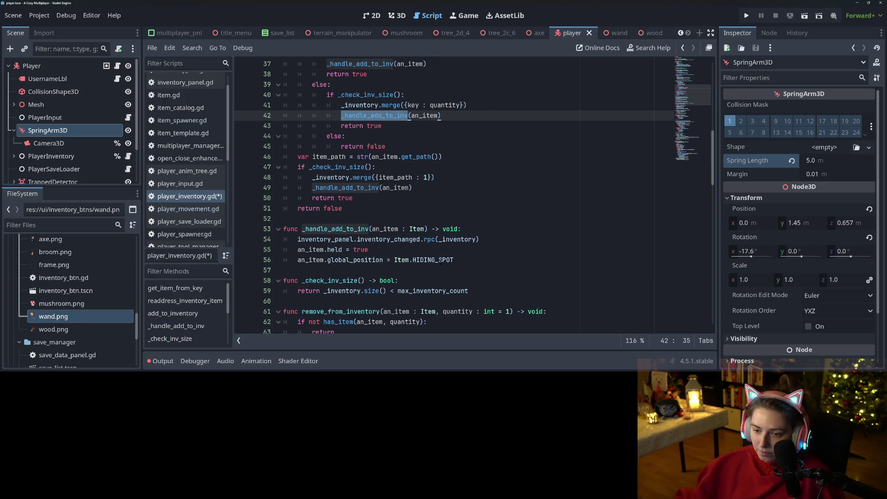
left_click(457, 260)
key("ctrl+s")
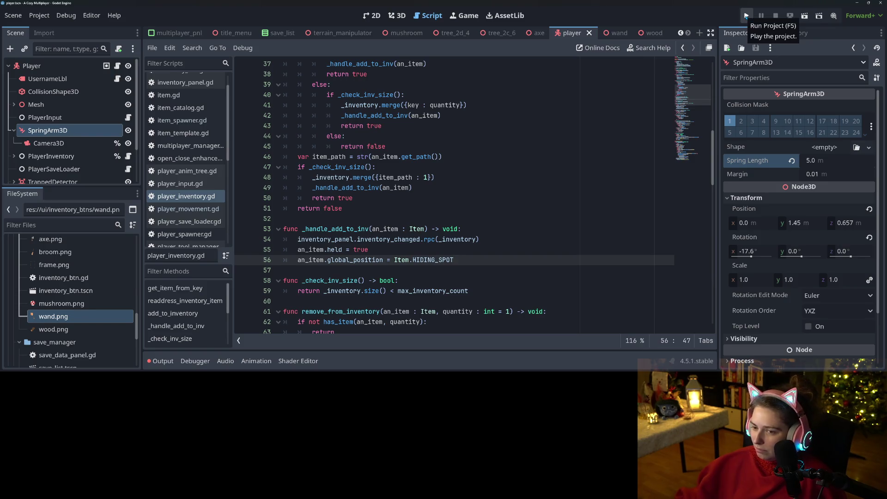
Run the project, start a new game, pick up the broom and check the inventory
left_click(746, 15)
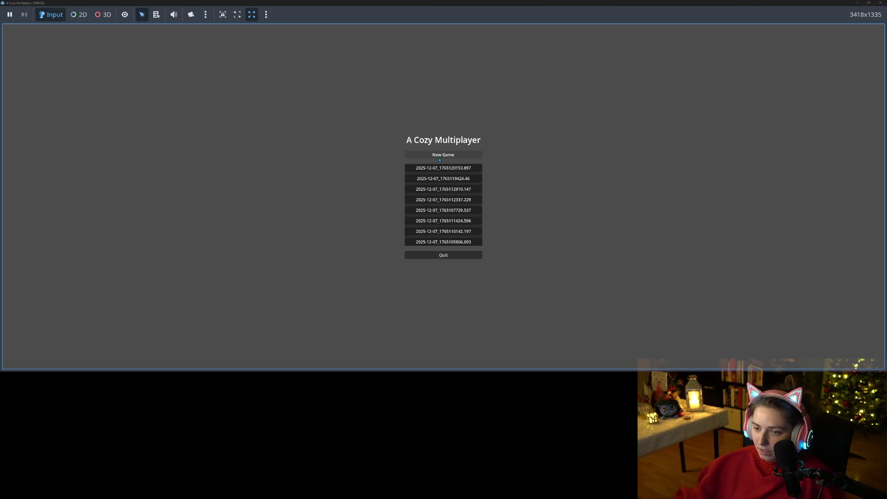
left_click(443, 158)
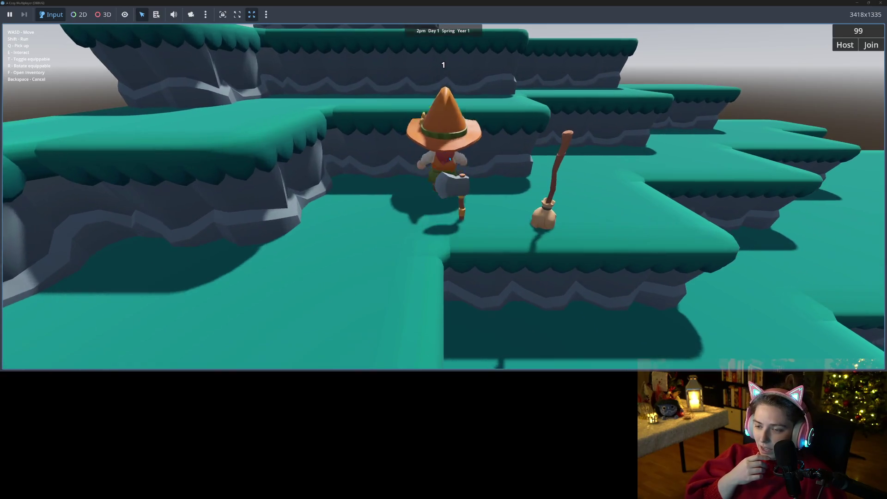
key("s")
key("a")
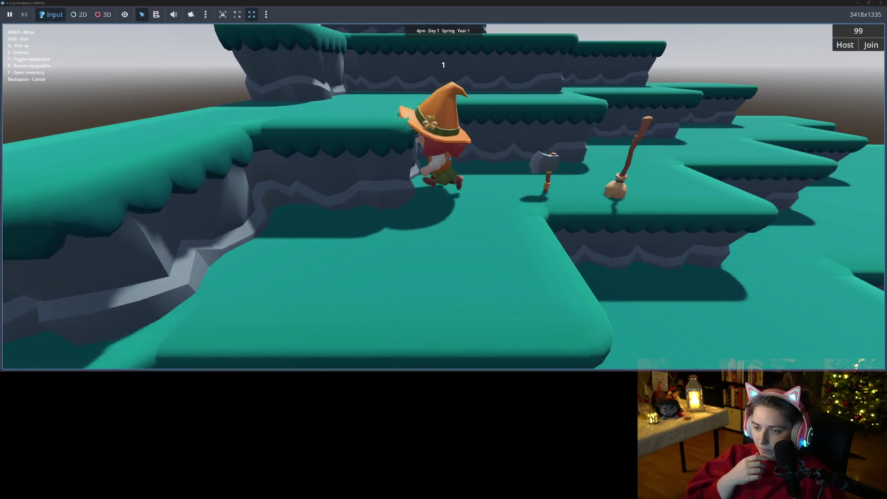
key("w")
key("q")
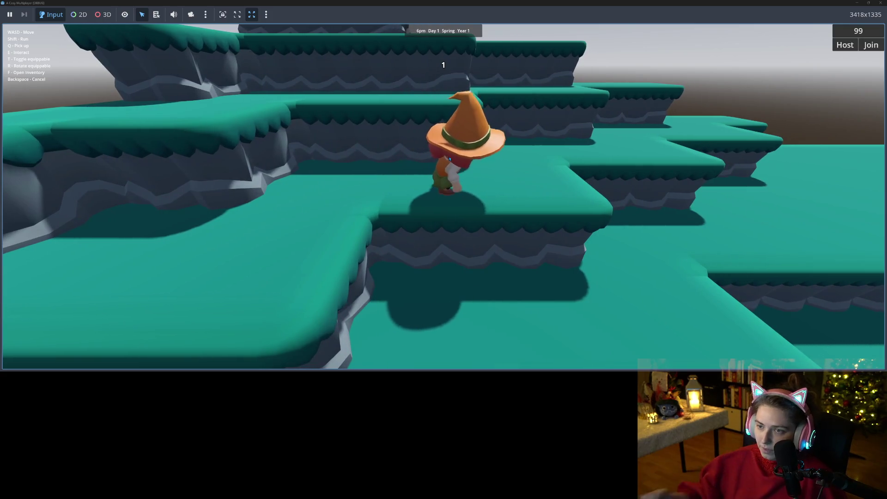
key("f")
key("f")
Walk the character across the terrain toward the mushrooms
key("s")
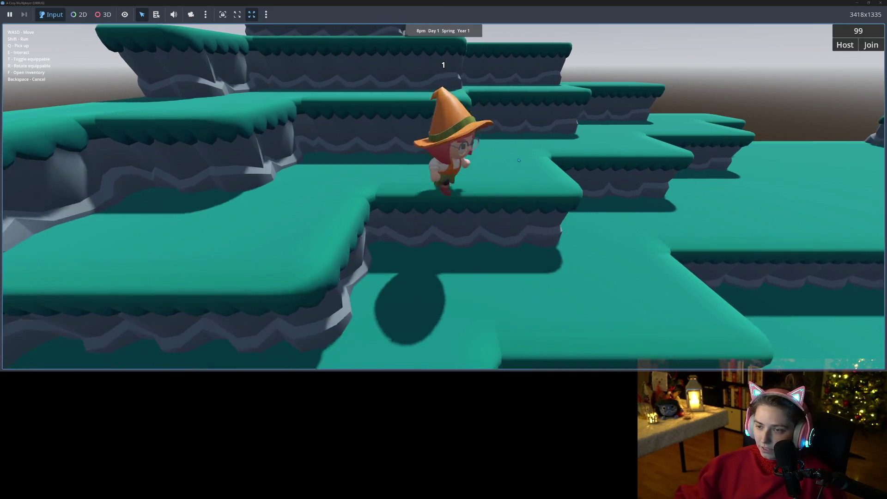
key("s")
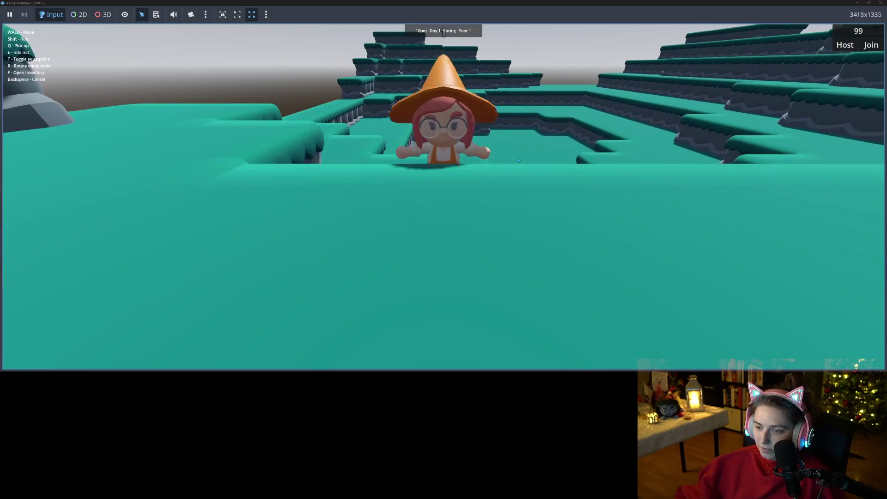
key("s")
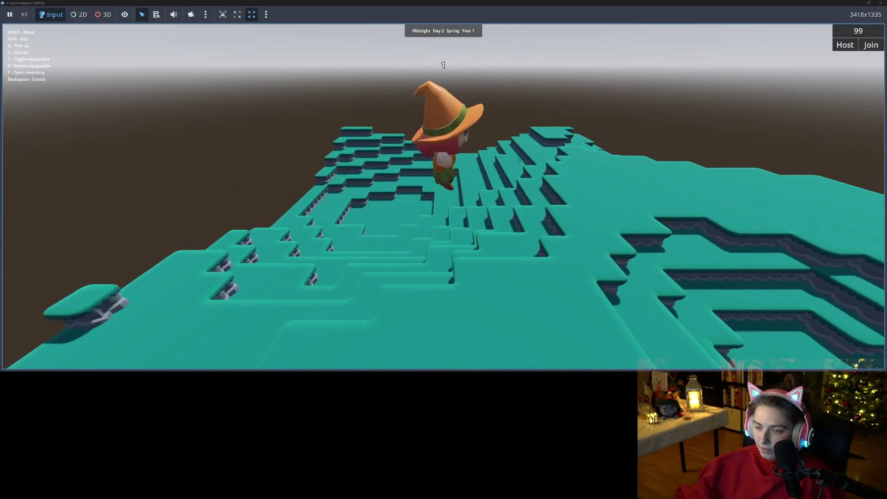
key("w")
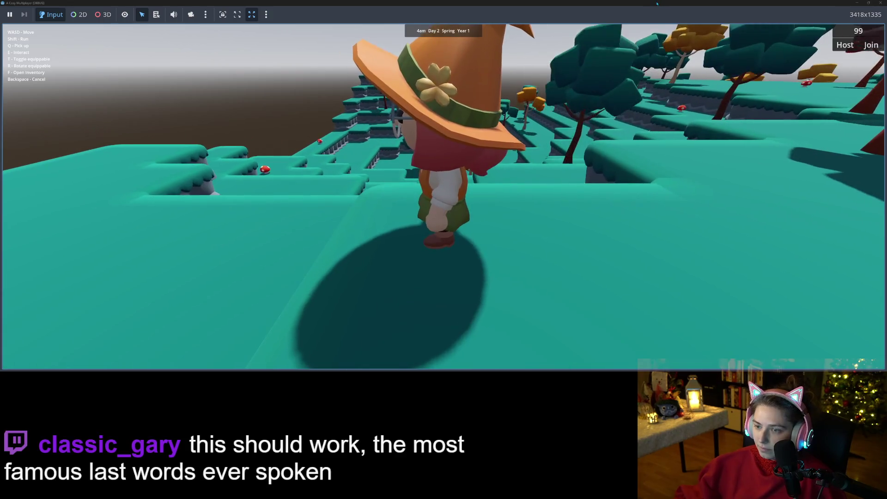
key("s")
key("w")
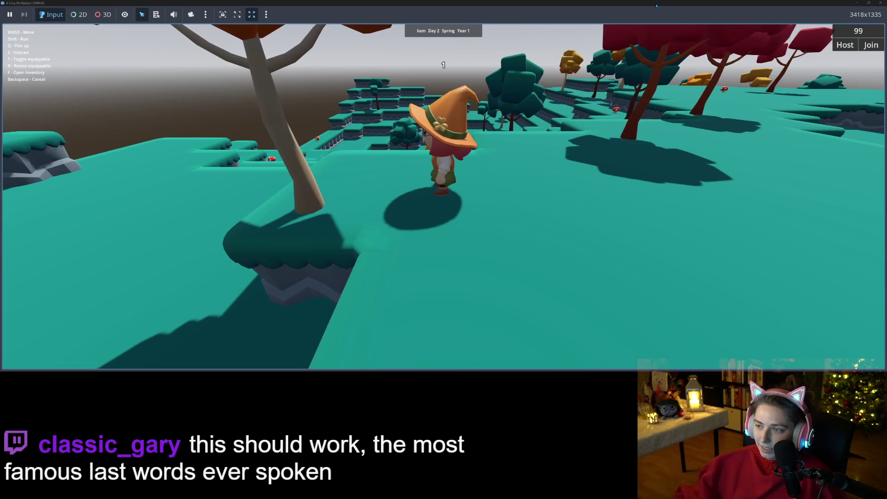
key("w")
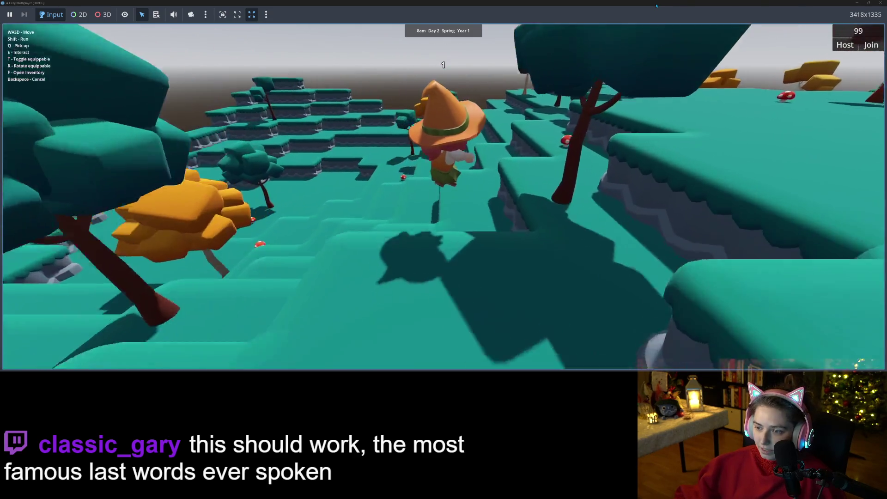
key("s")
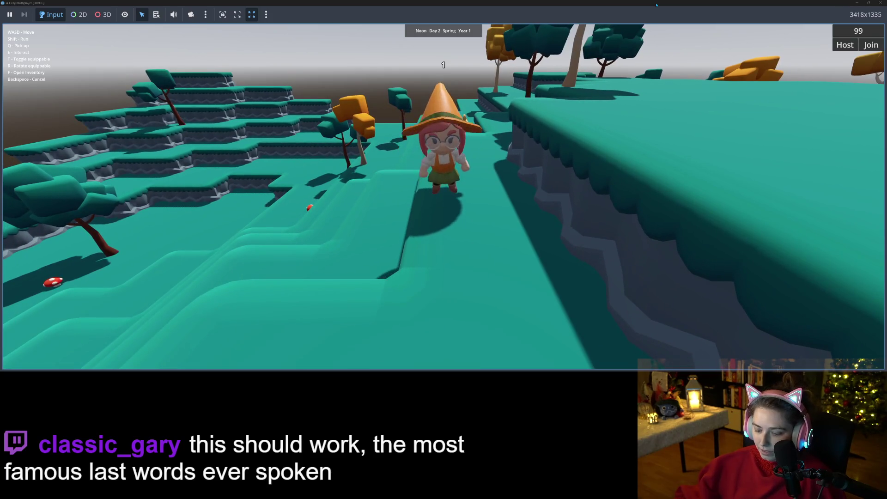
Pick up the red mushroom and open the inventory to see its stacked count
key("f")
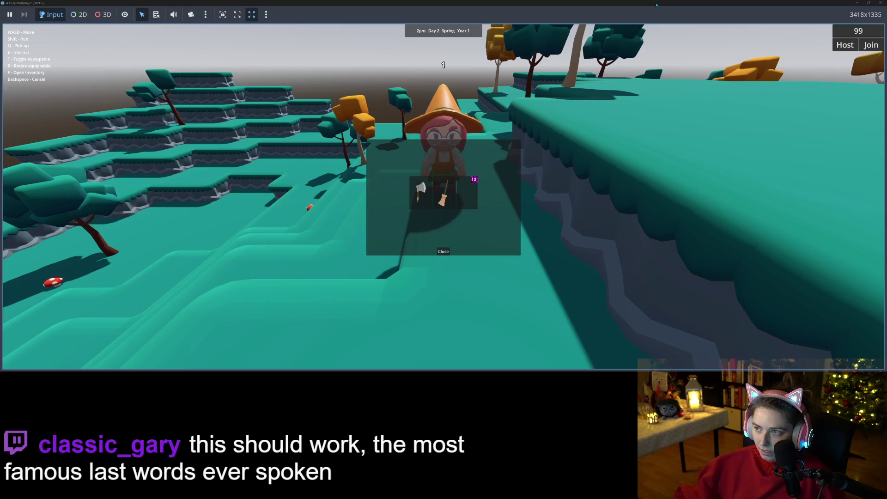
key("BackSpace")
double_click(656, 5)
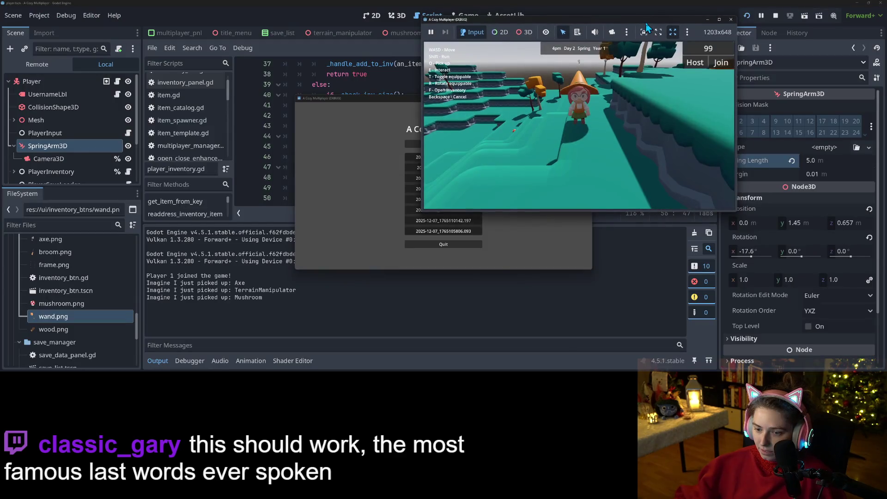
double_click(638, 29)
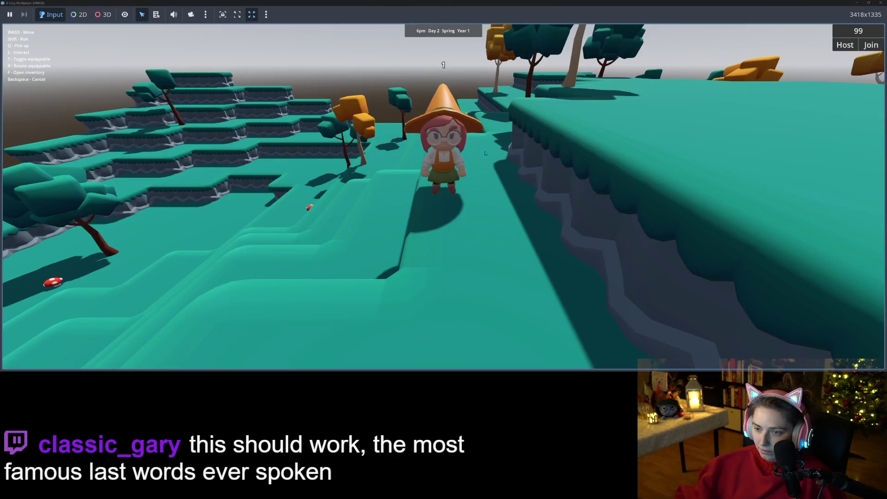
key("w")
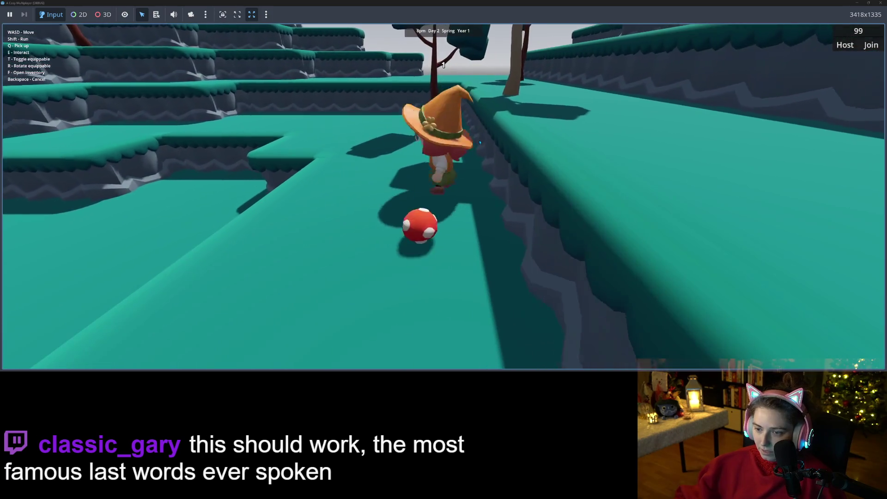
key("q")
key("f")
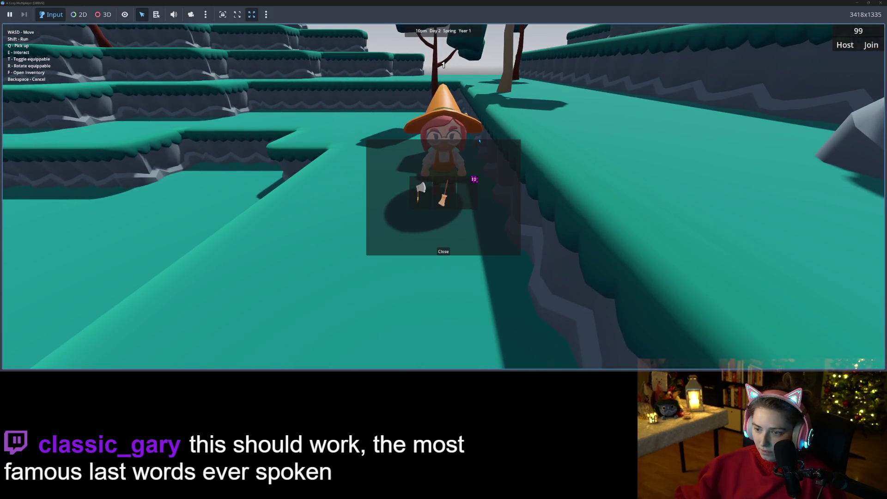
mouse_move(529, 2)
left_mouse_down()
mouse_move(534, 53)
mouse_move(517, 67)
left_mouse_up()
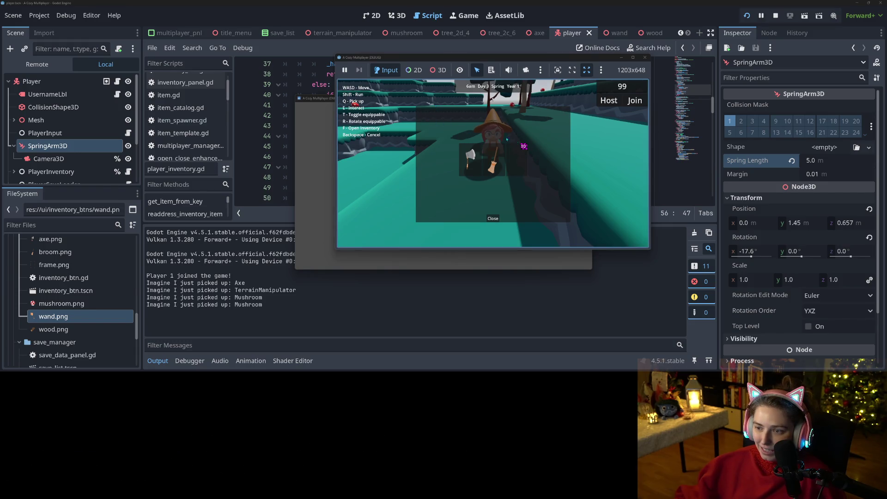
Confirm the live PlayerInventory holds Mushroom with count 2 in the Remote tree, then stop the game
left_click(29, 68)
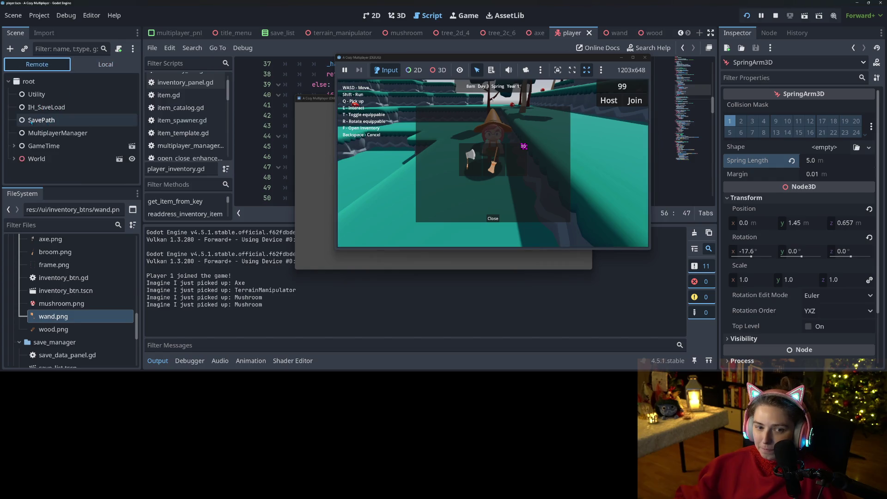
left_click(11, 160)
scroll(14, 152, "down", 3)
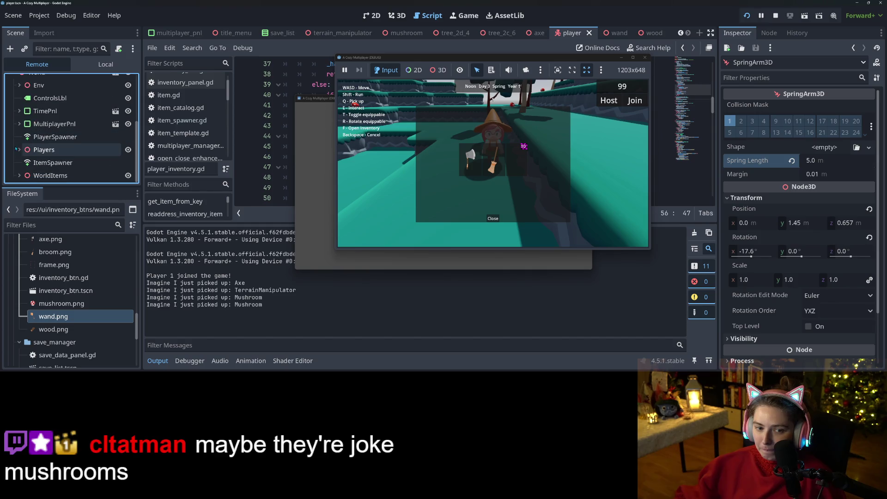
left_click(25, 149)
scroll(56, 134, "down", 3)
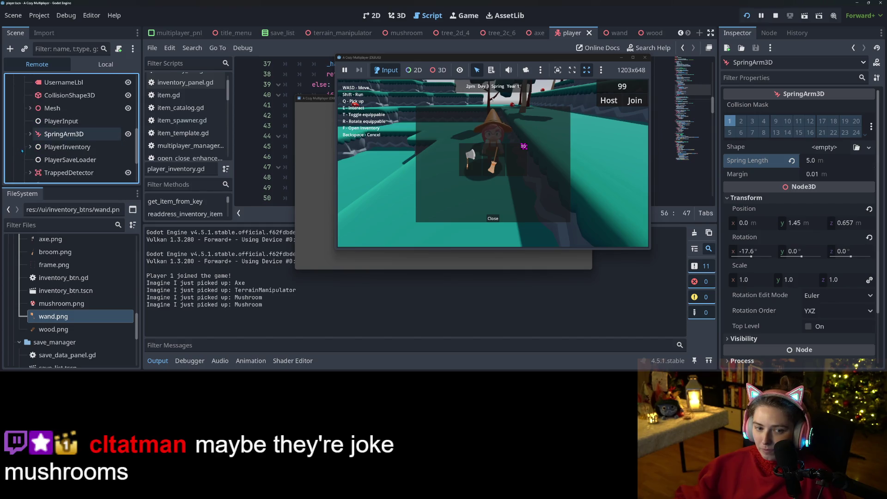
left_click(63, 147)
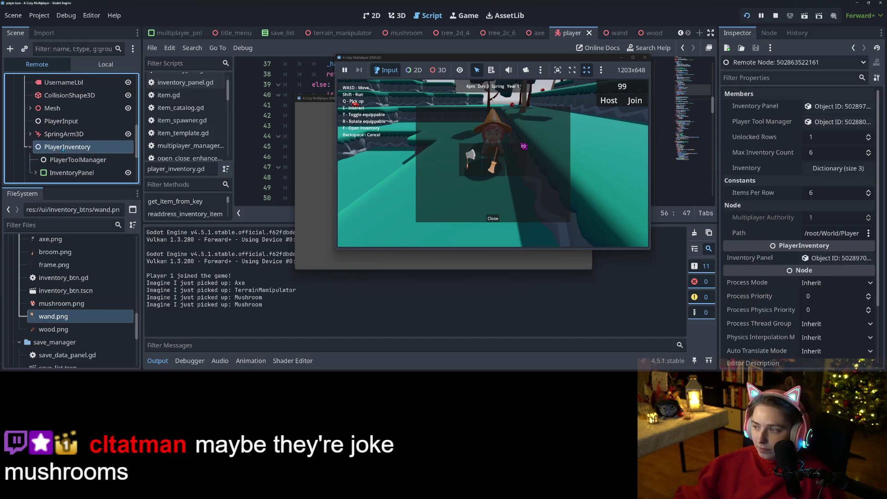
left_click(809, 169)
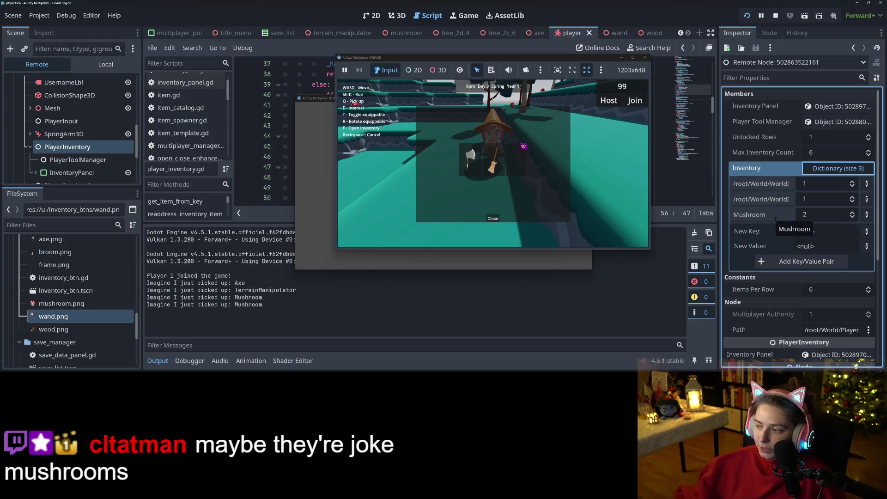
left_click(778, 215)
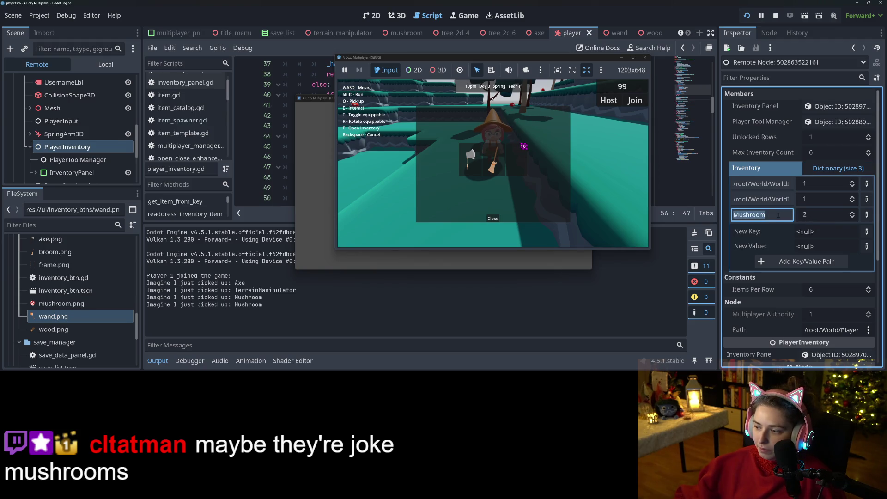
left_click(775, 15)
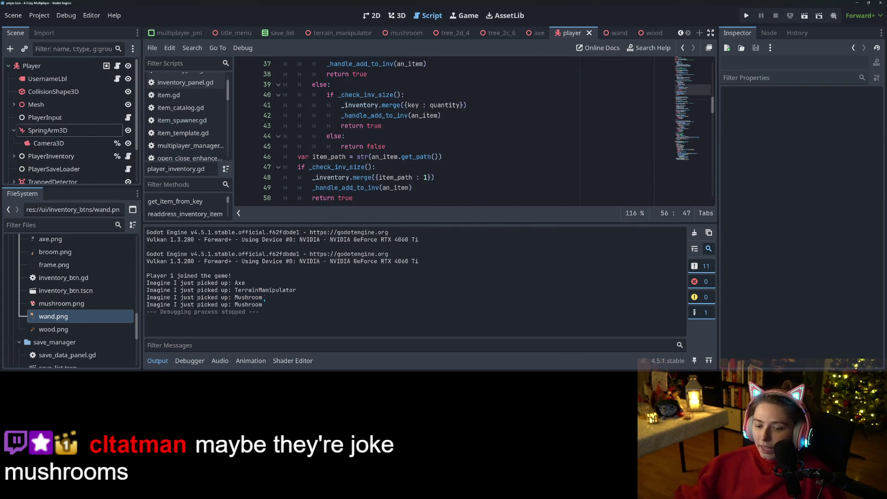
Hide the output panel to show more of the script
left_click(158, 361)
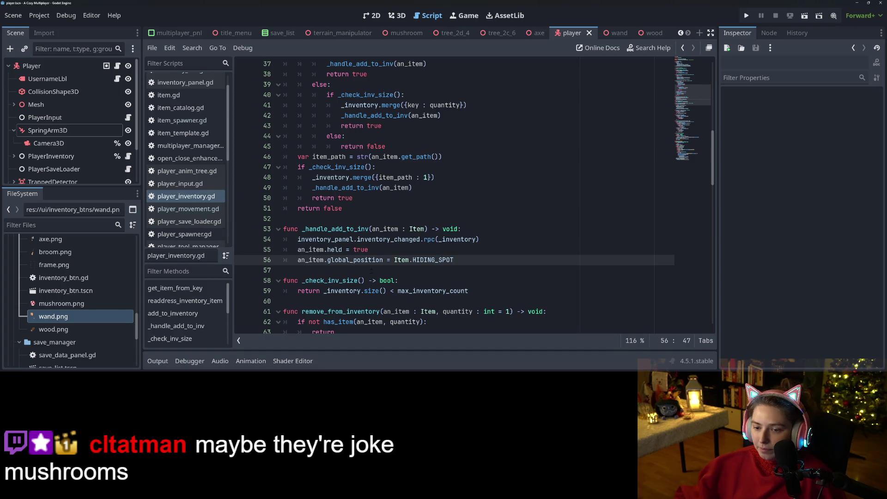
scroll(380, 272, "up", 10)
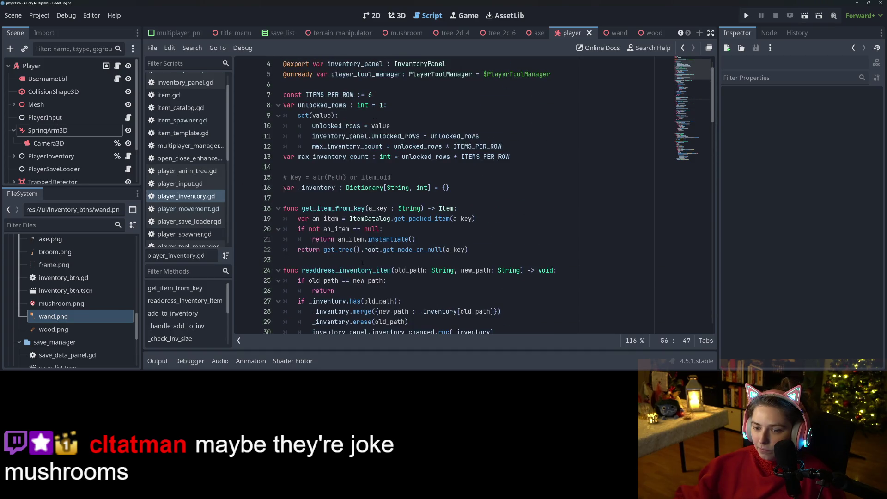
left_click(414, 231)
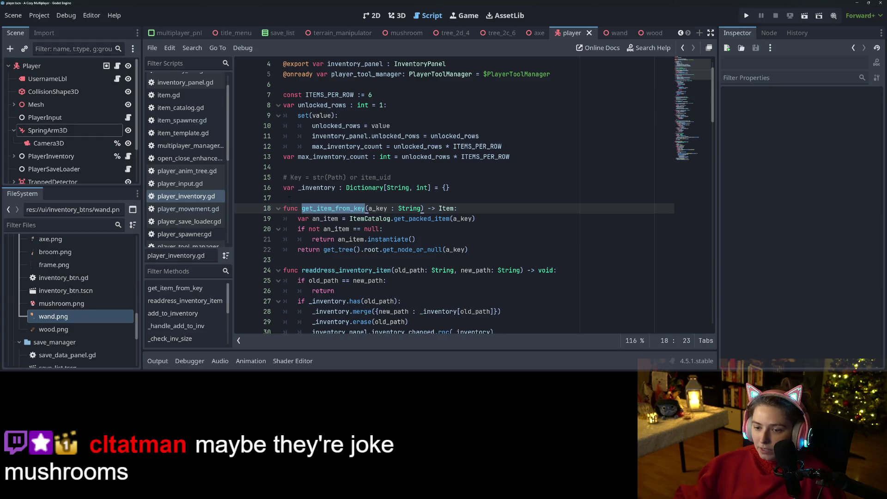
scroll(320, 207, "up", 2)
scroll(334, 250, "down", 3)
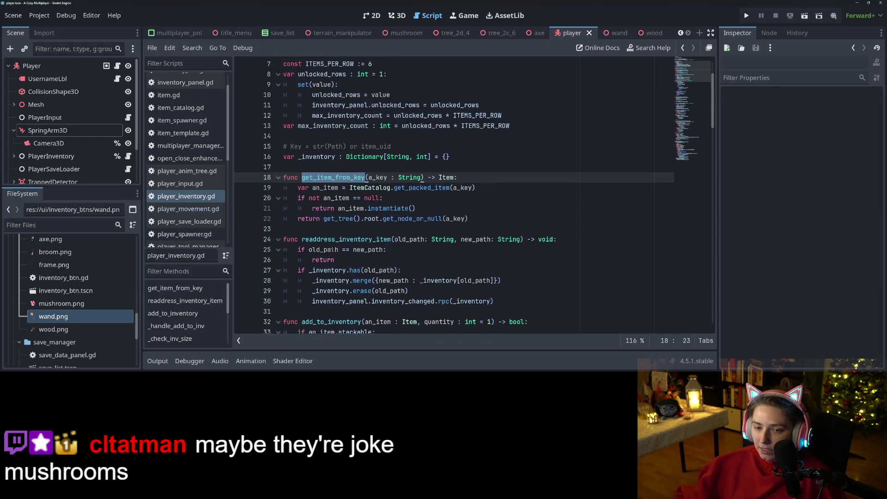
scroll(195, 200, "down", 1)
scroll(194, 200, "up", 2)
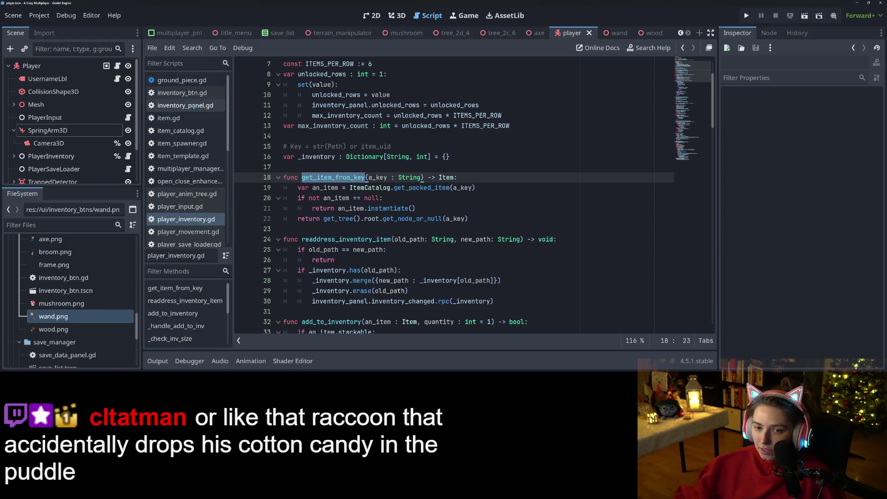
Open inventory_panel.gd and look through the inventory_changed function
left_click(185, 105)
left_click(416, 239)
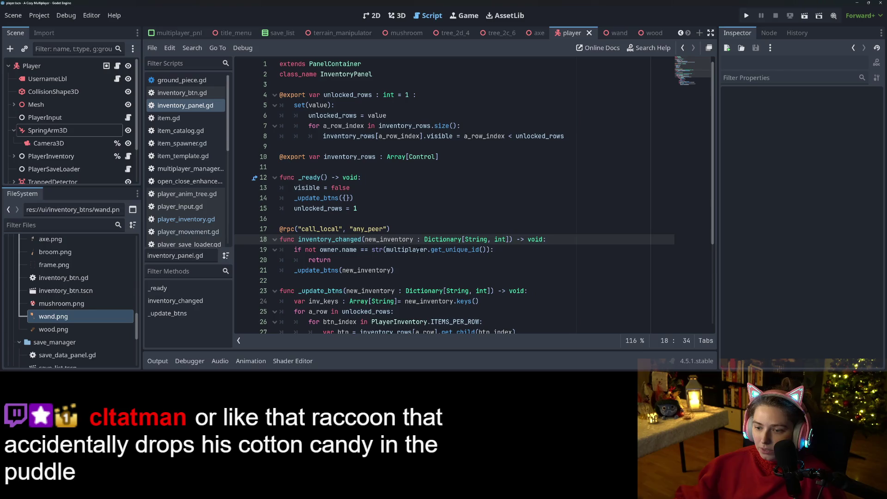
left_click(429, 250)
scroll(421, 247, "down", 4)
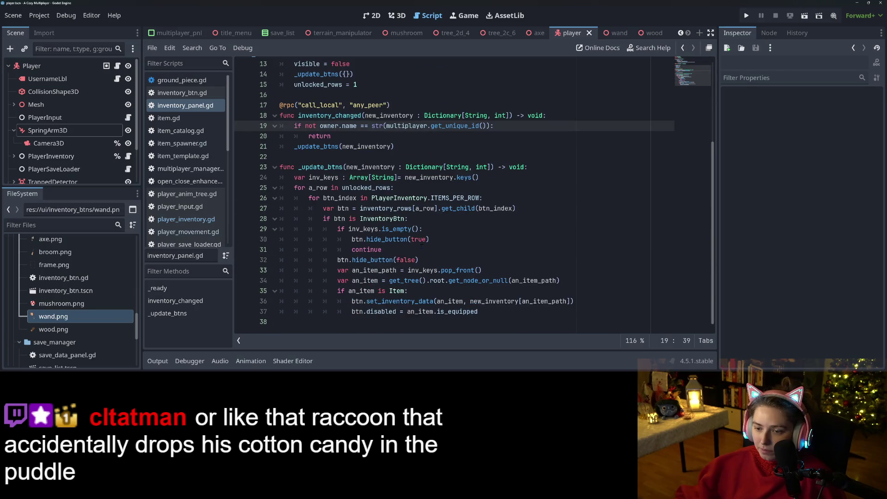
left_click(453, 230)
left_click(354, 208)
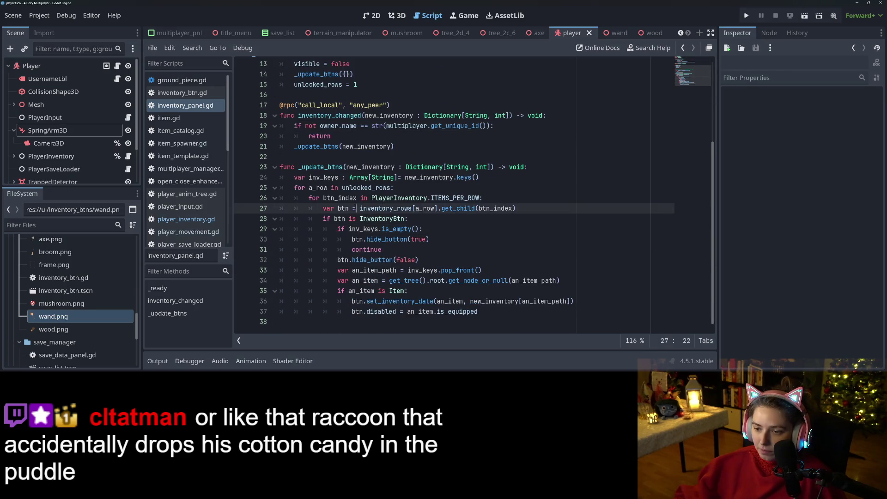
Replace get_tree().root.get_node_or_null on line 34 with get_item_from_key
double_click(459, 281)
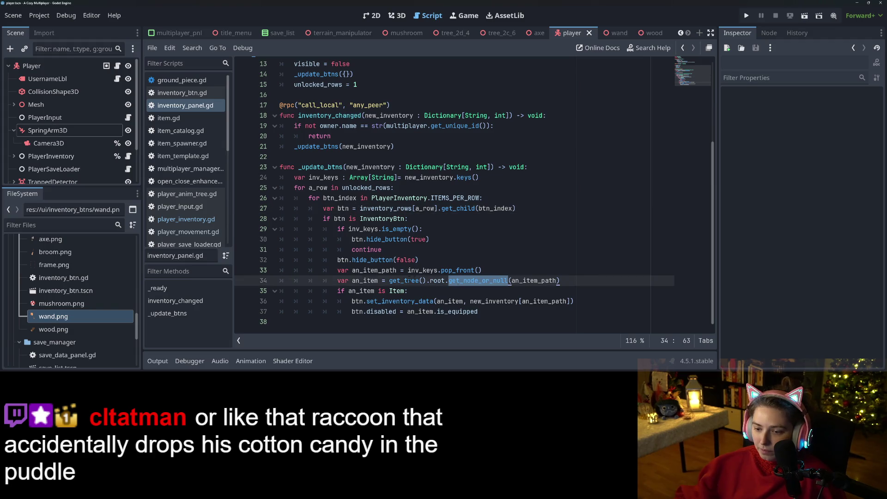
left_click(363, 280)
left_click_drag(389, 280, 510, 280)
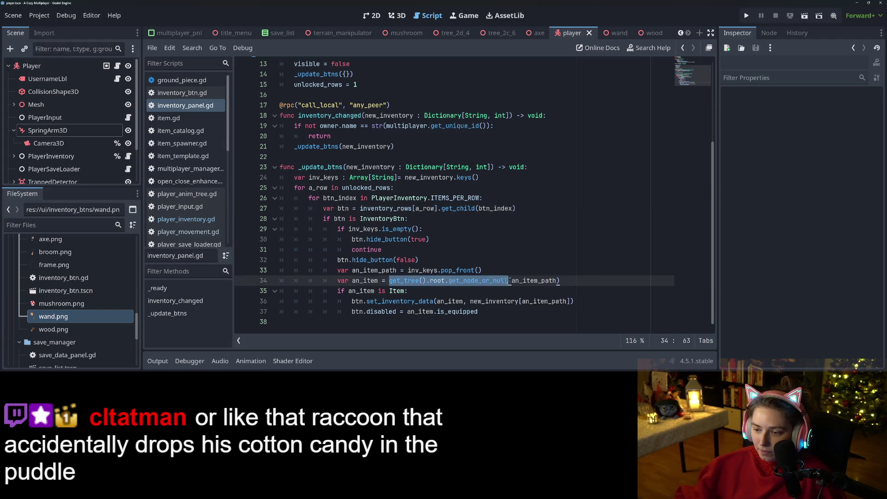
type("get_item")
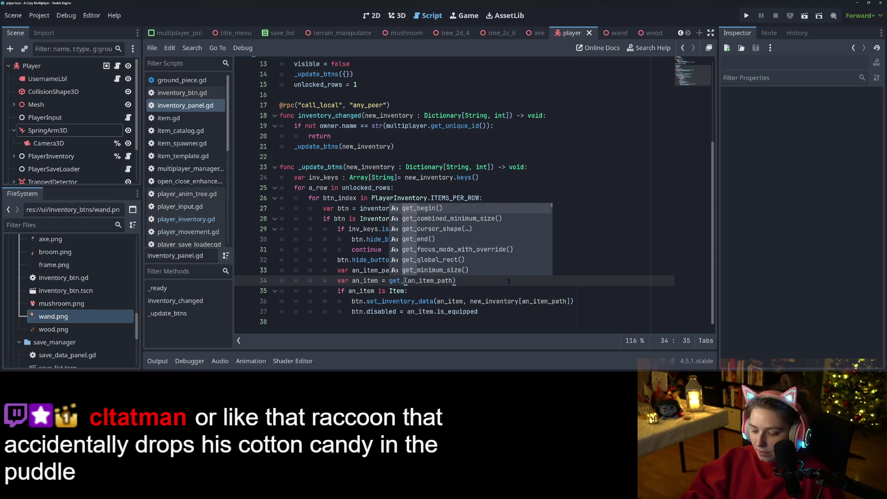
type("_from_key")
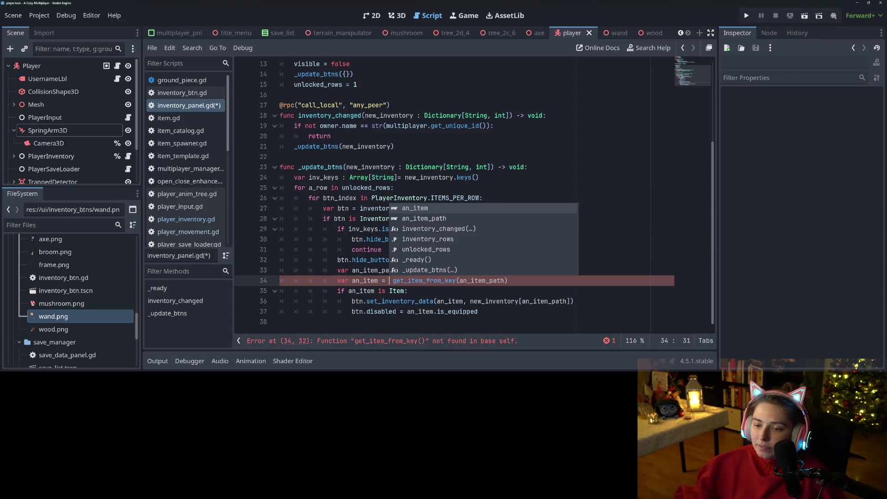
left_click(353, 270)
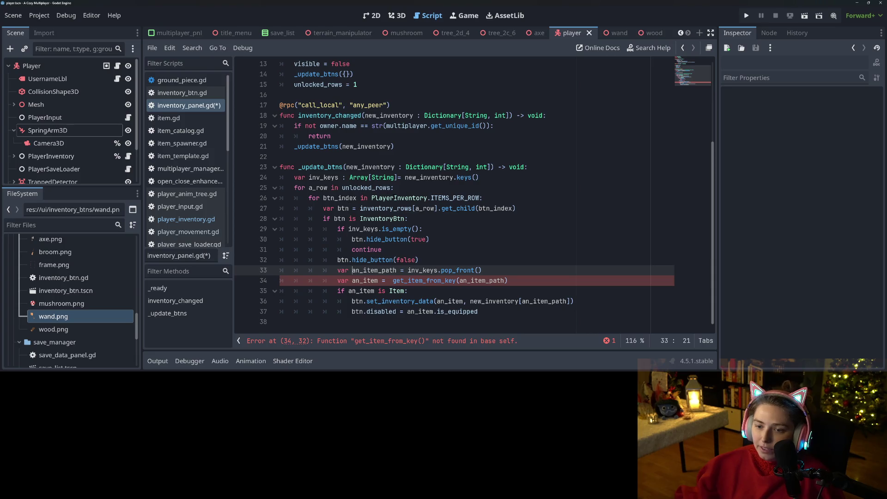
Expand the PlayerInventory node in the Scene tree to view its children
scroll(370, 207, "up", 4)
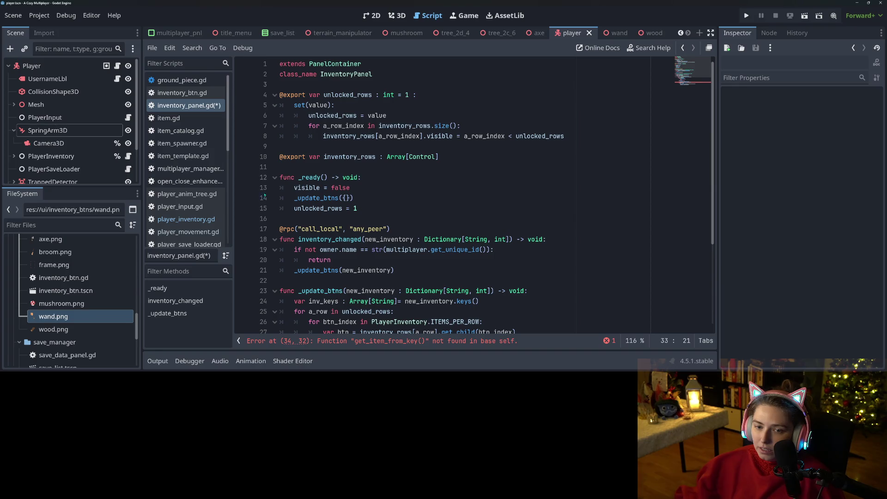
scroll(76, 133, "down", 2)
scroll(35, 97, "up", 1)
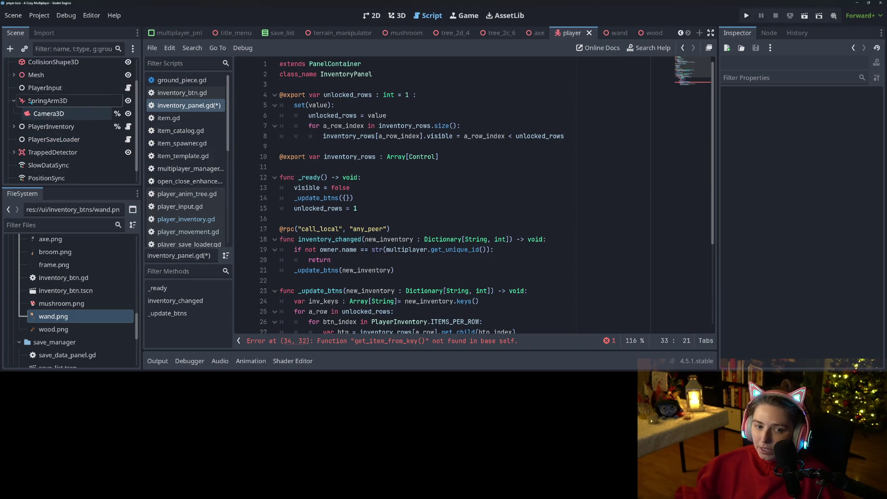
left_click(21, 127)
left_click(17, 129)
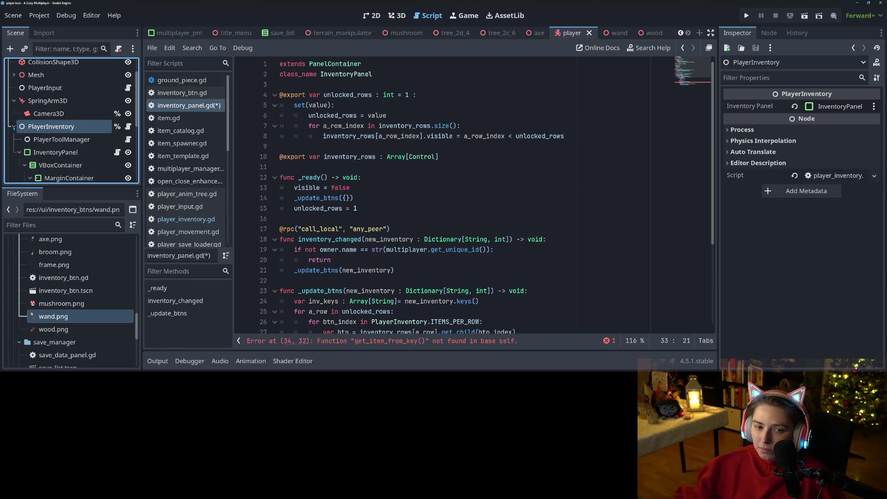
scroll(18, 129, "down", 1)
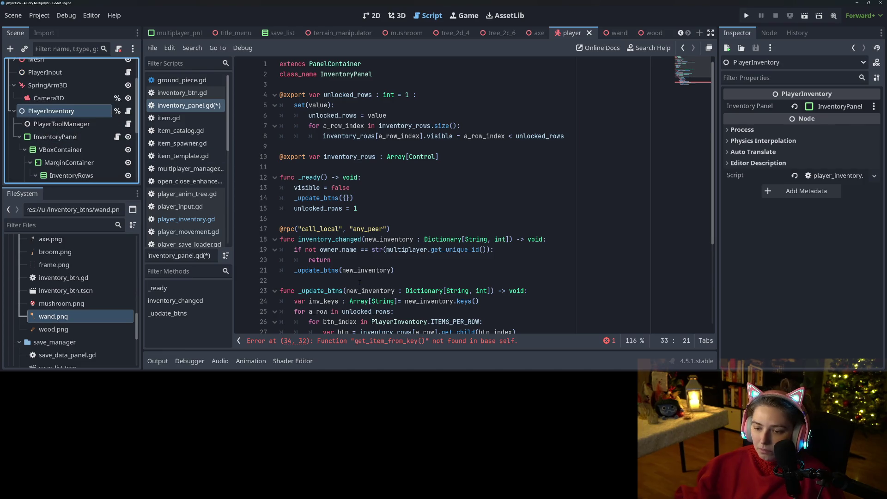
scroll(361, 282, "down", 4)
Prefix line 34's call with get_parent(). and save inventory_panel.gd
left_click(391, 280)
type("get_paren")
key("Down")
key("Down")
key("Return")
type(".")
key("ctrl+s")
Re-examine the get_item_from_key call on line 34, then start a project-wide search
double_click(455, 294)
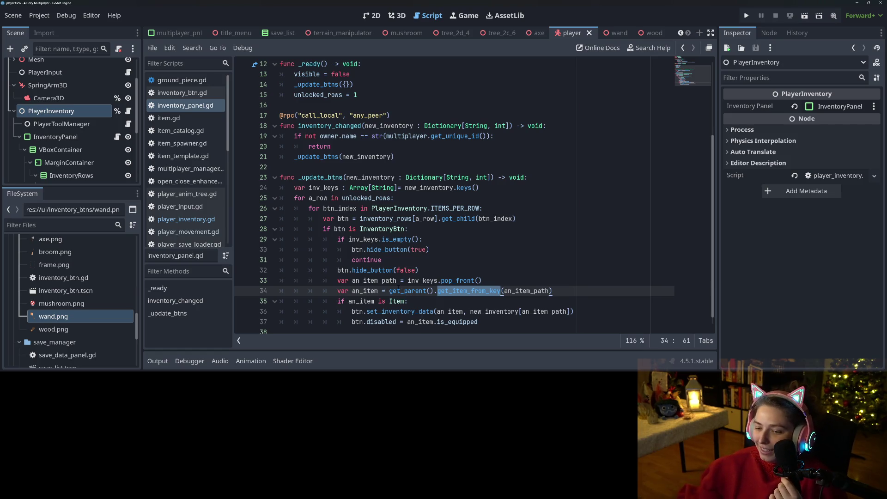
left_click(400, 282)
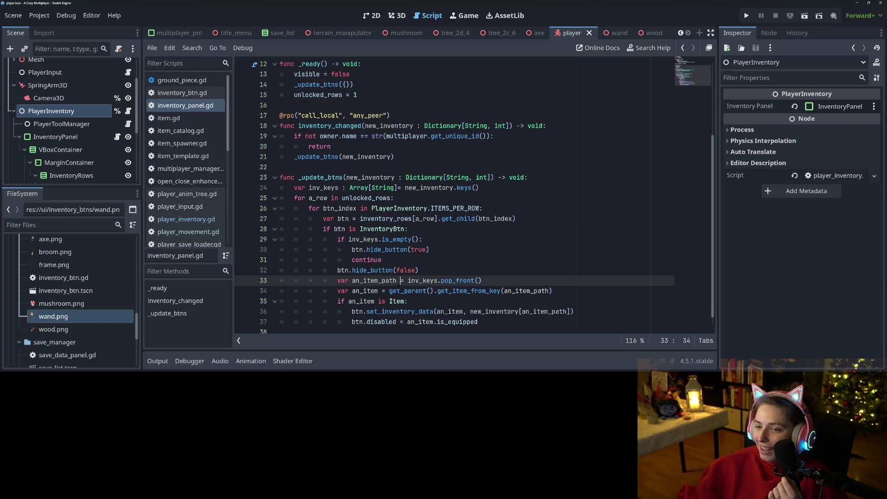
scroll(400, 282, "down", 1)
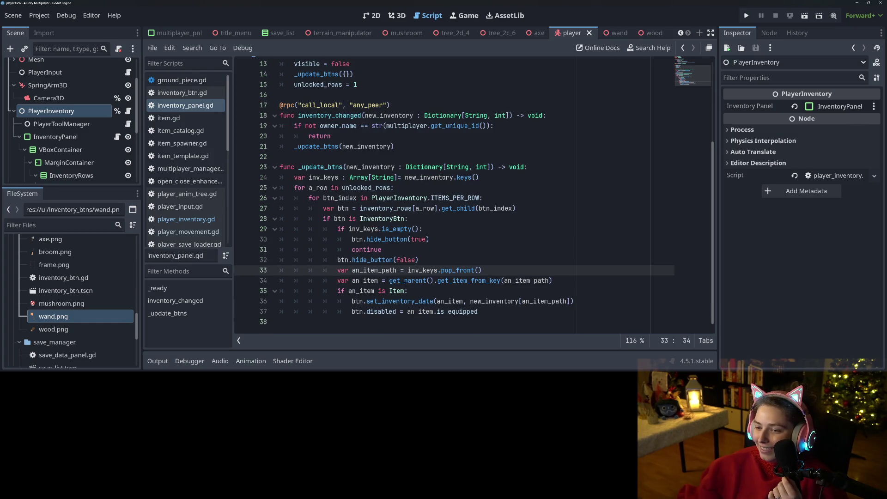
left_click(440, 281)
double_click(461, 281)
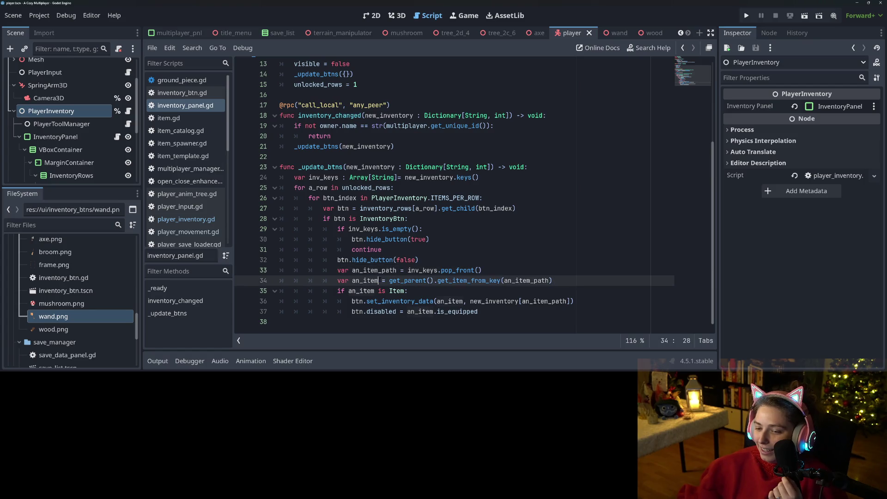
left_click(549, 281)
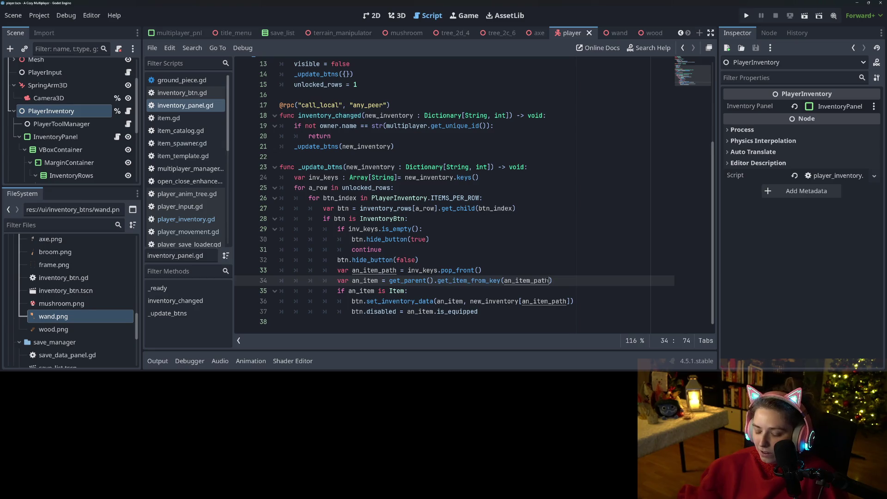
key("ctrl+shift+f")
Search all scripts for get_node_or_null and open the player_tool_manager.gd match
type("get_node_or_null")
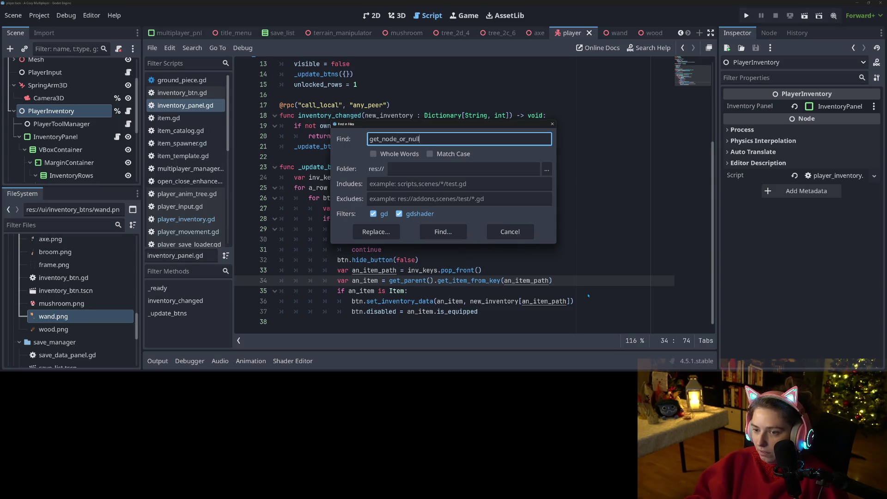
key("Return")
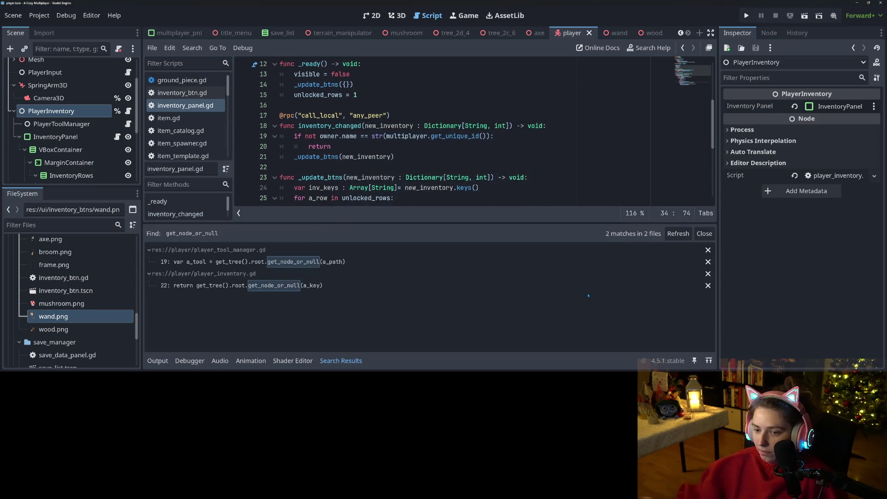
left_click(307, 262)
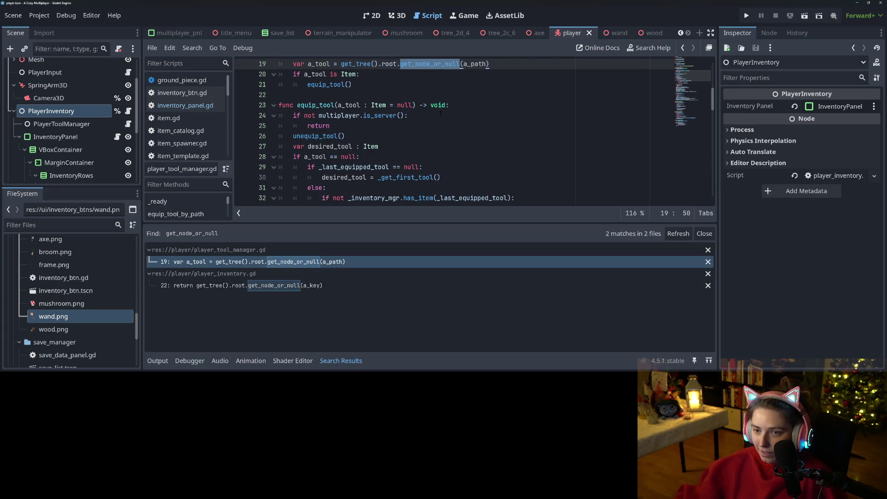
Select the get_parent().get_item_from_key(an_item_path) call on line 34 of inventory_panel.gd
left_click(428, 133)
left_click(423, 129)
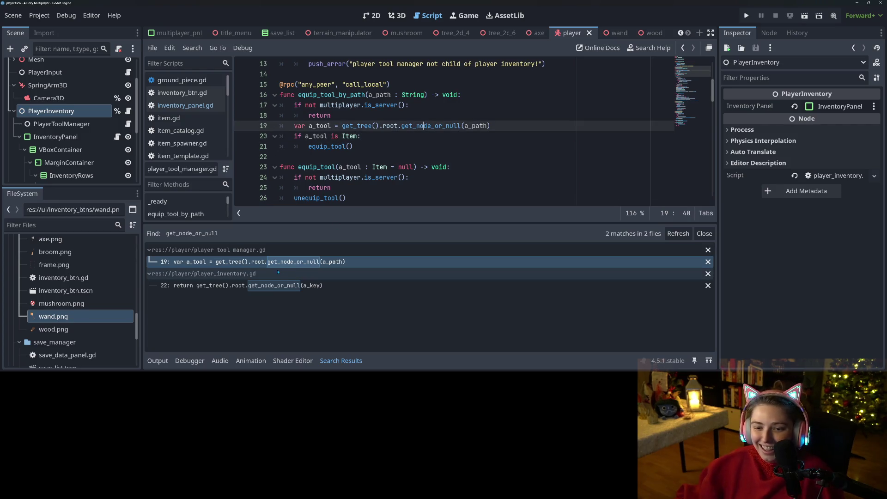
left_click(117, 137)
scroll(396, 190, "down", 5)
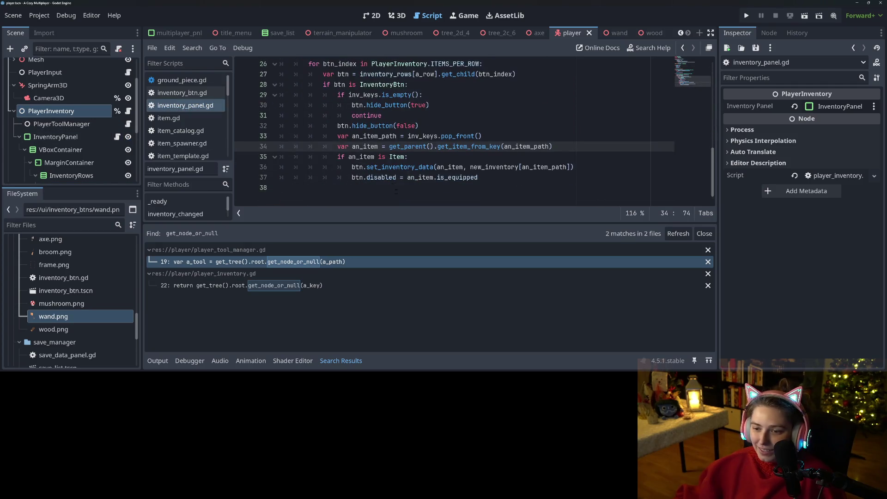
left_click(407, 146)
left_click_drag(390, 146, 589, 148)
key("ctrl+c")
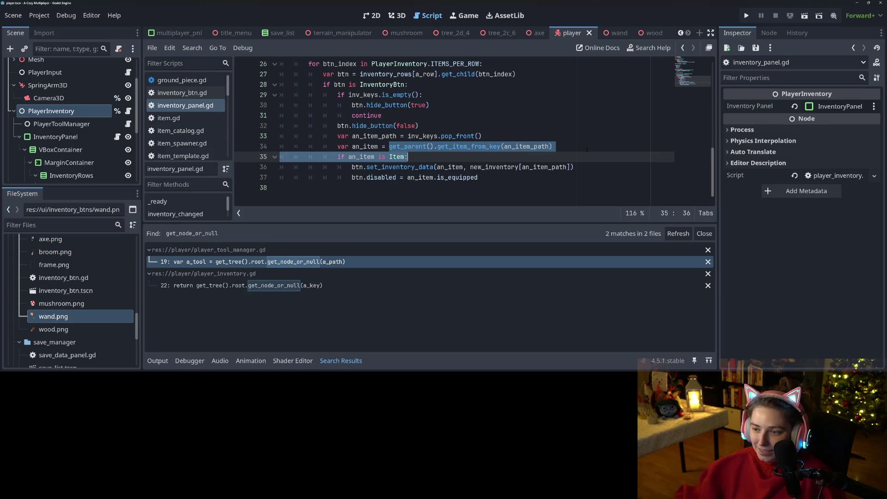
Replace line 19's get_tree().root.get_node_or_null lookup with get_parent().get_item_from_key(a_path)
left_click(282, 261)
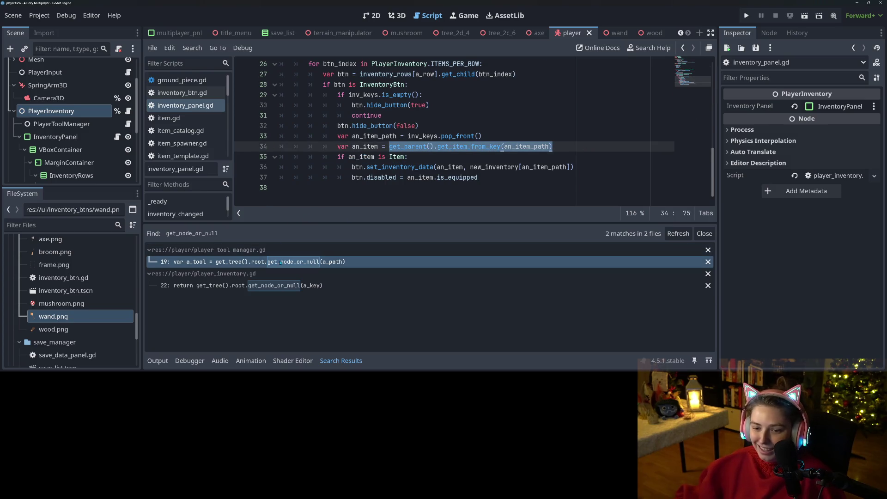
left_click(368, 135)
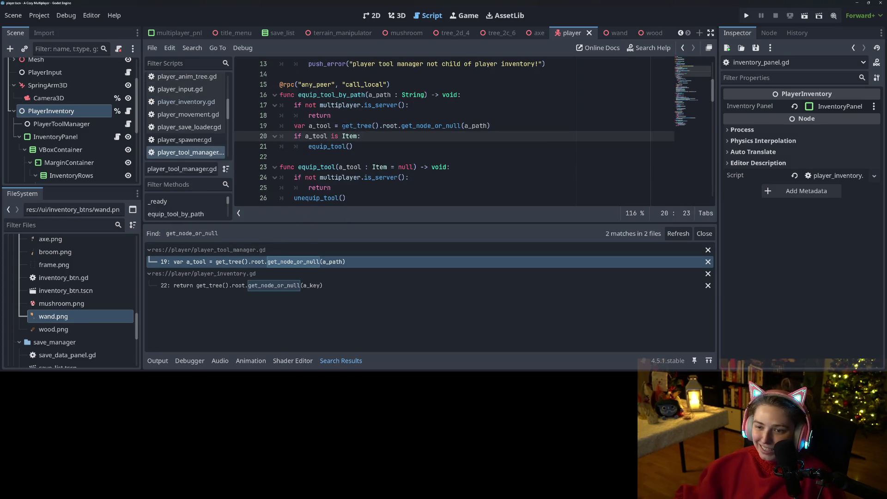
left_click_drag(342, 126, 464, 126)
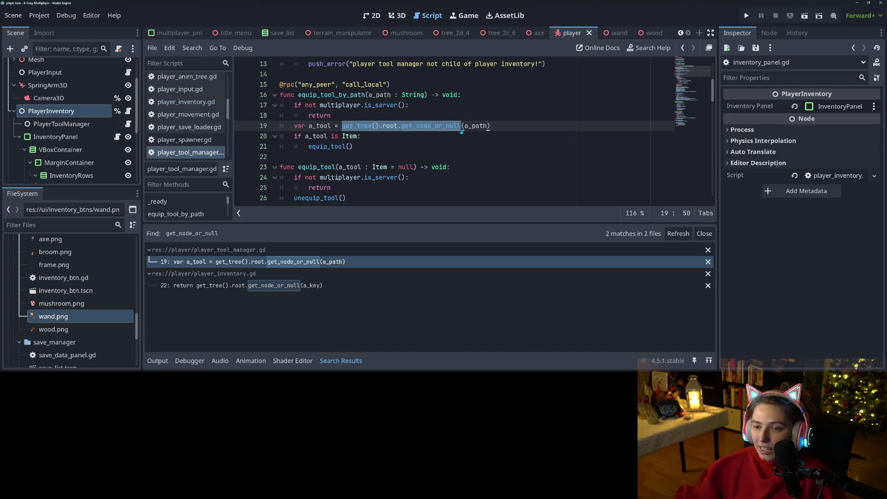
key("ctrl+v")
left_click_drag(505, 126, 455, 126)
key("BackSpace")
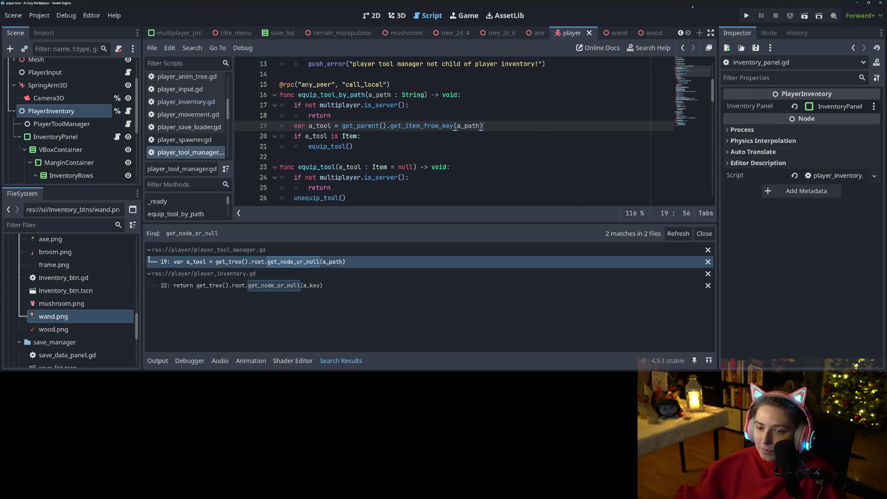
Scroll through player_tool_manager.gd and launch the game to test the inventory
scroll(453, 130, "down", 3)
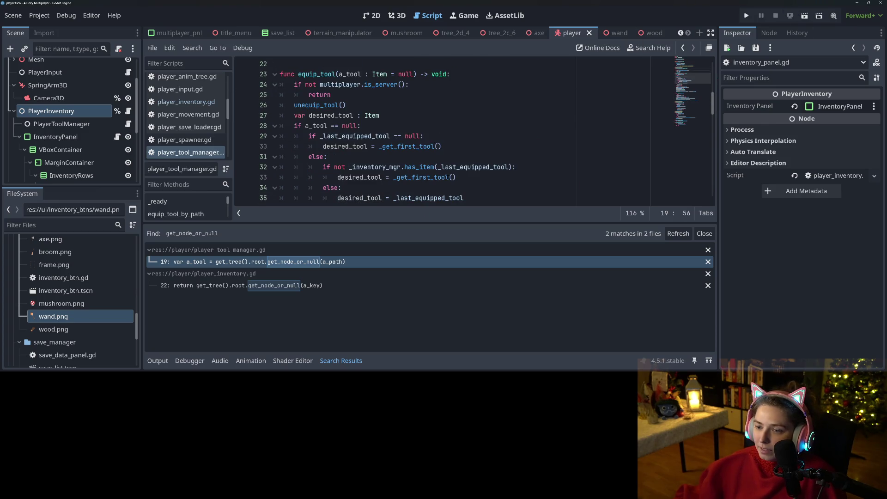
scroll(447, 178, "down", 2)
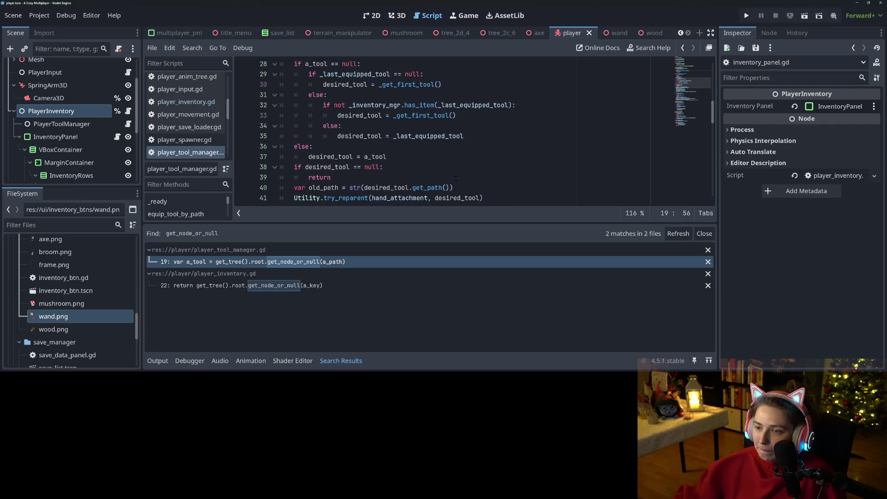
scroll(455, 177, "down", 4)
scroll(540, 142, "down", 5)
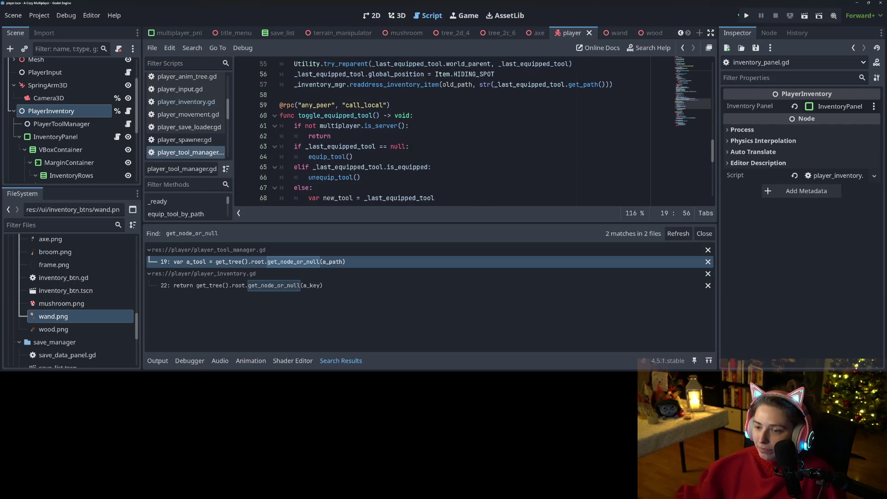
left_click(747, 15)
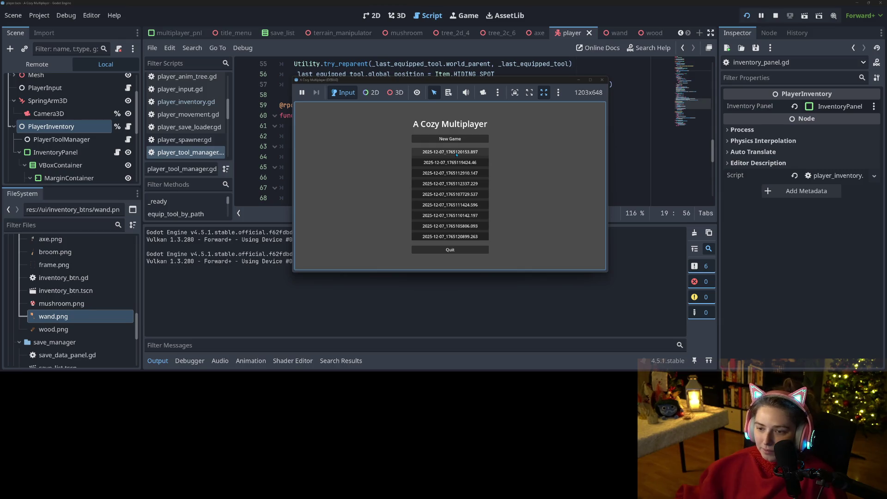
Load the first save, pick up a mushroom into the inventory, then quit to the title menu
left_click(459, 155)
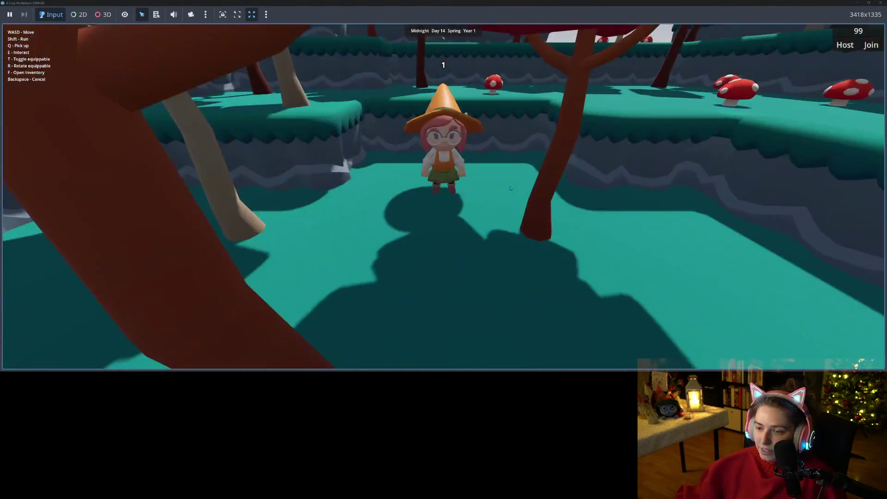
key("f")
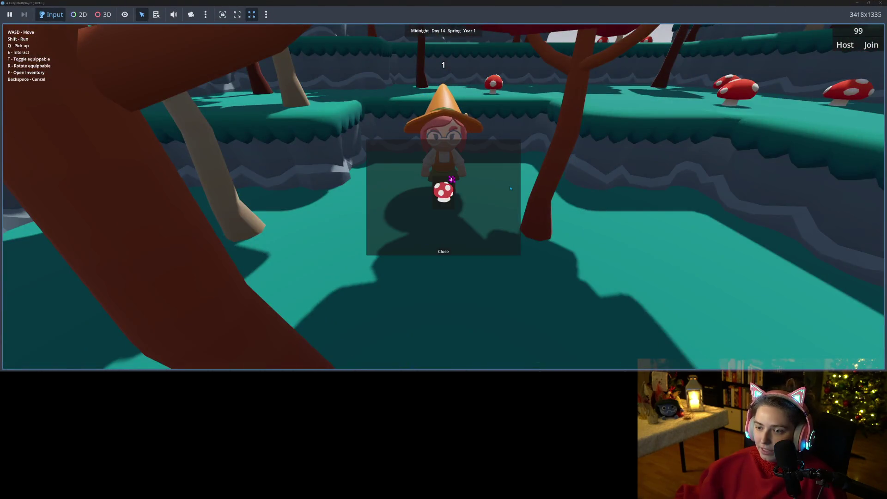
key("w")
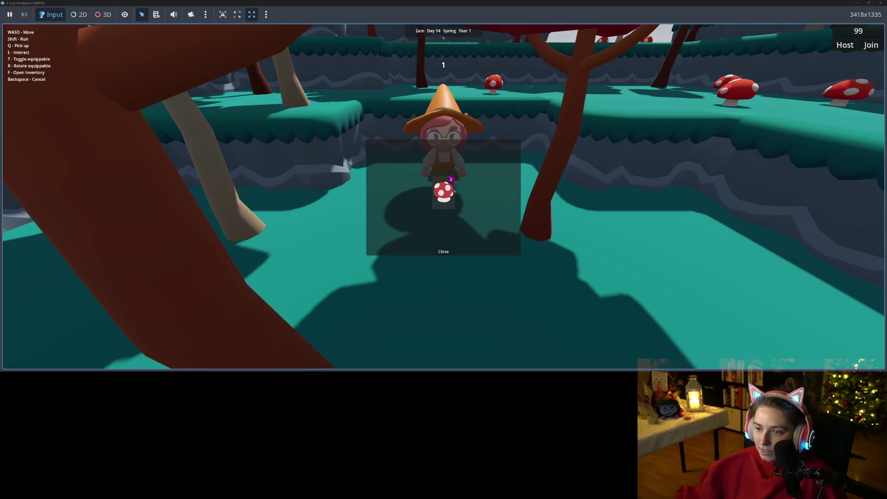
key("s")
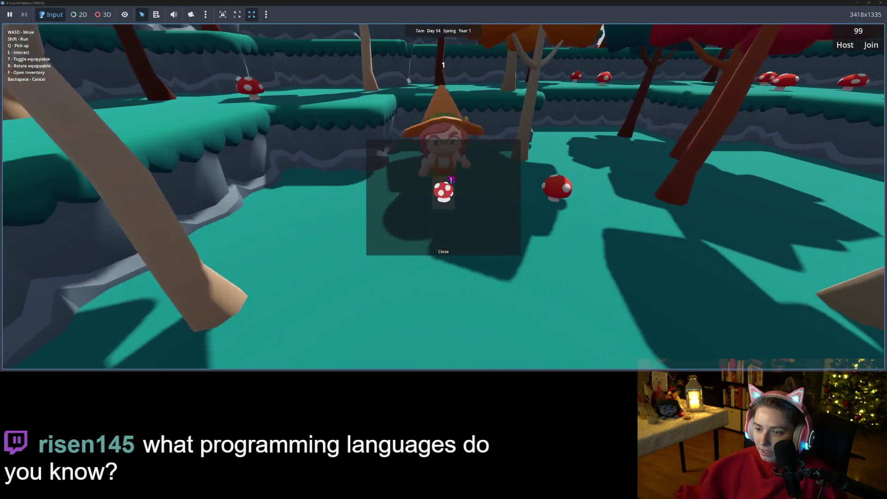
key("q")
left_click(446, 253)
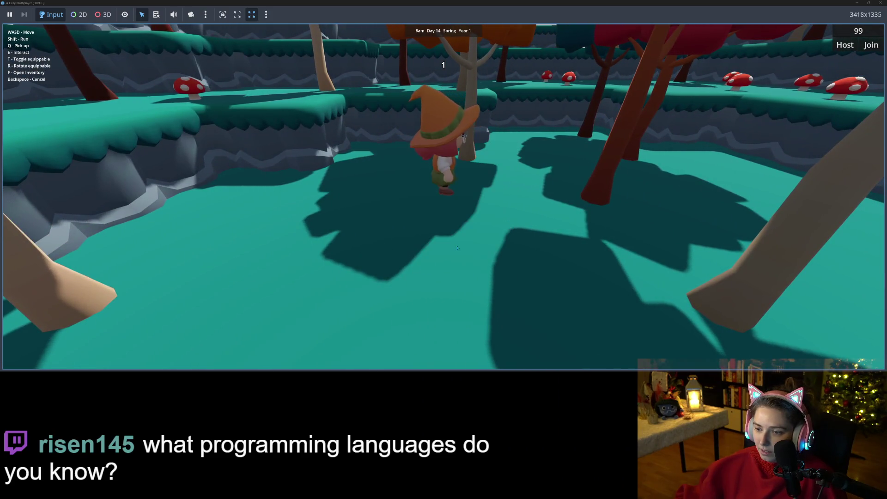
key("w")
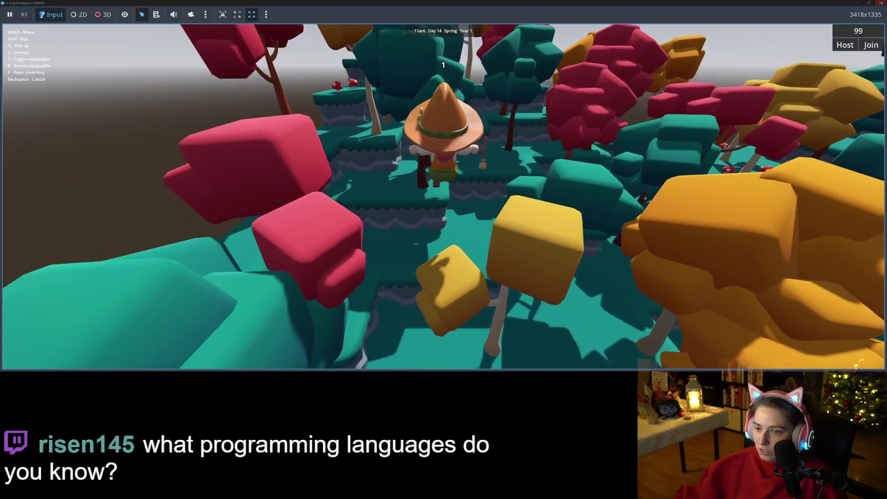
left_click(881, 3)
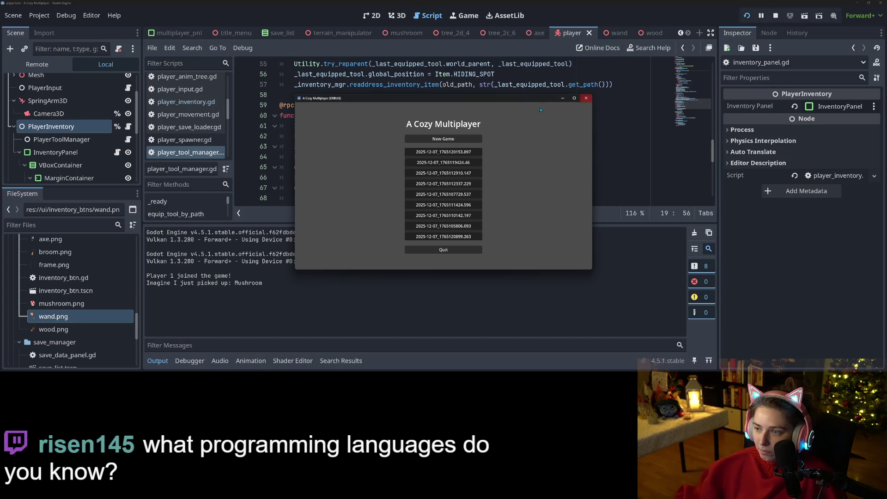
Start a new game in an enlarged window and pick up the broom
left_click(450, 139)
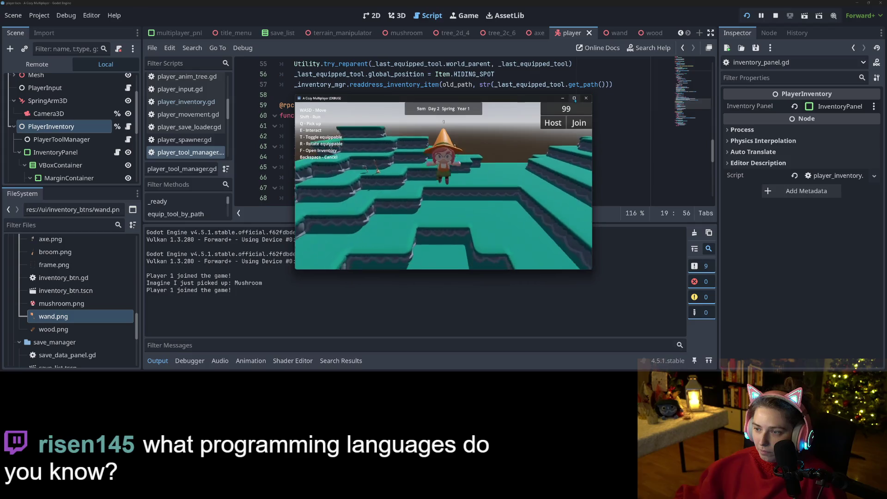
left_click(573, 99)
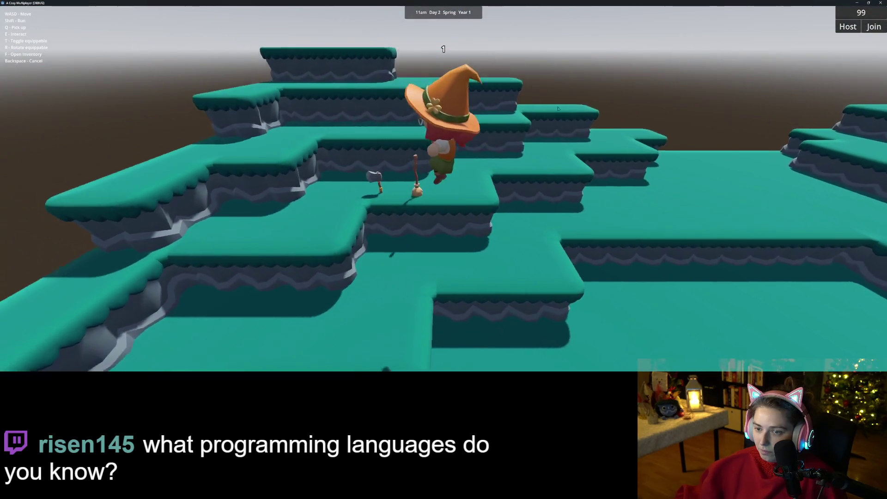
key("s")
key("a")
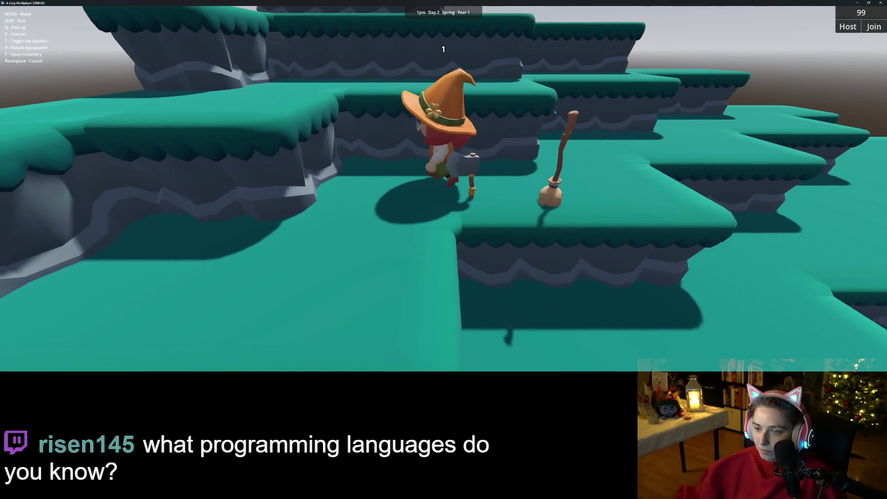
key("d")
key("s")
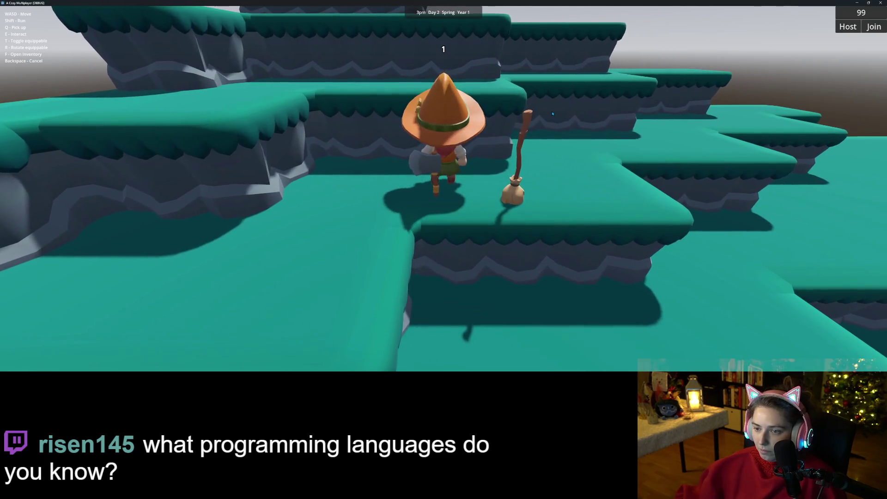
key("w")
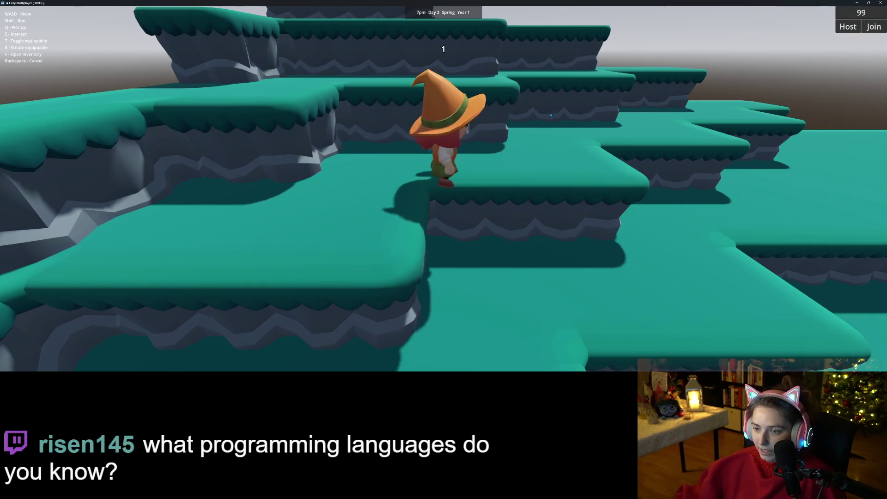
Take out the broom and fly forward over the ledge
key("w")
key("a")
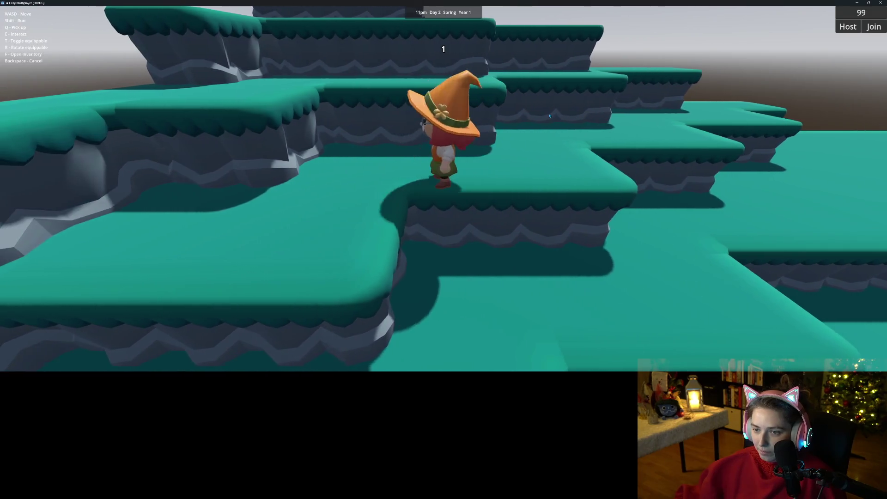
key("w")
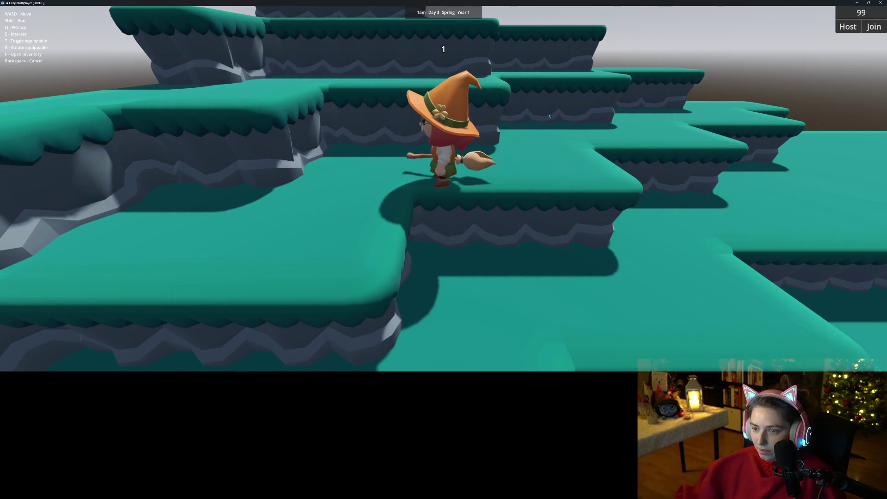
key("s")
key("space")
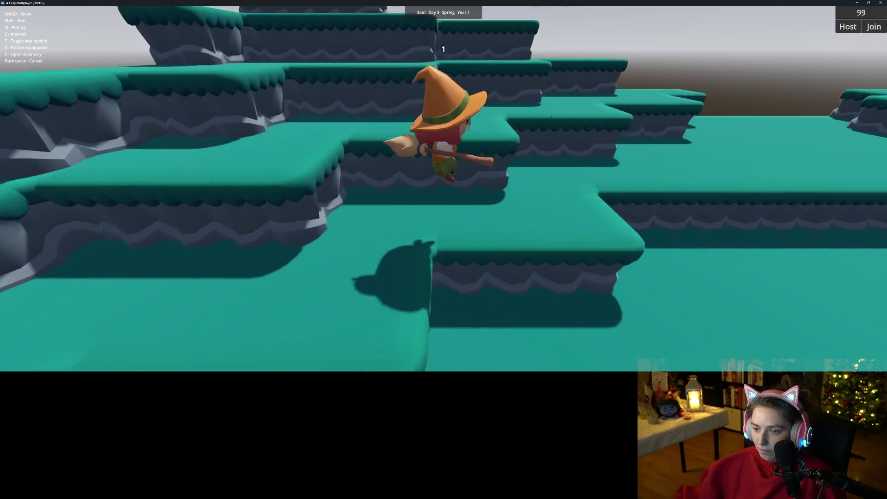
key("s")
key("a")
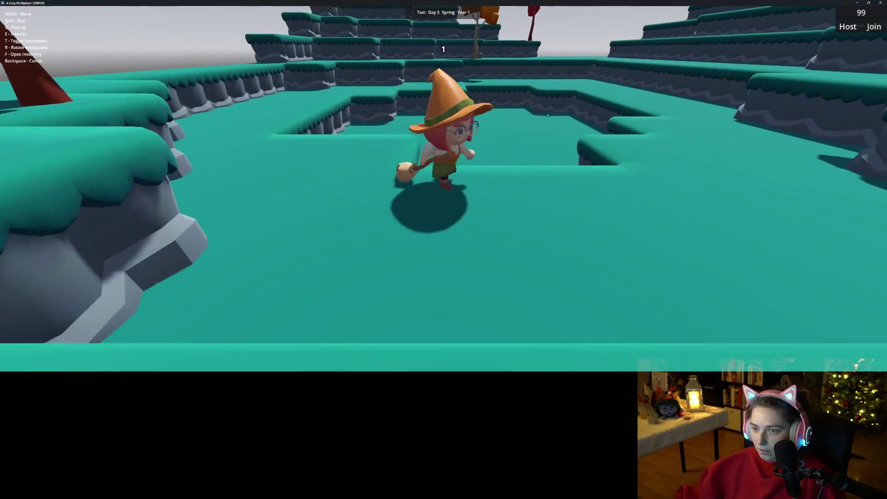
key("w")
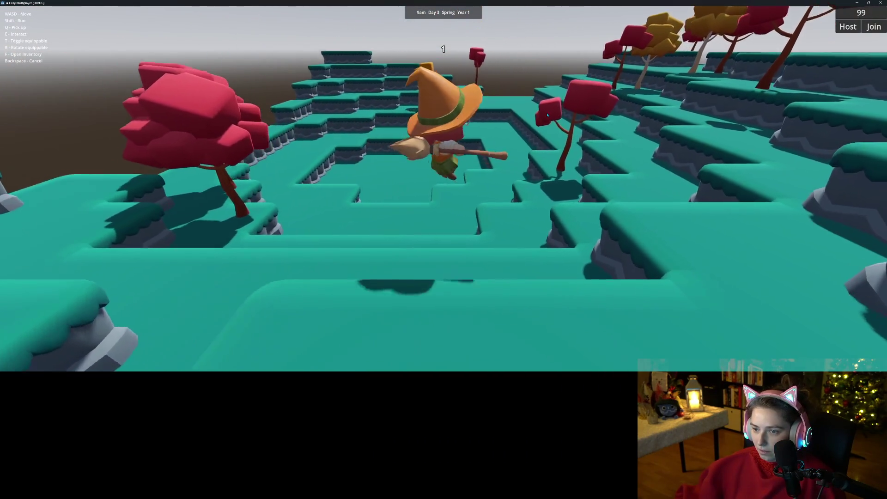
key("w")
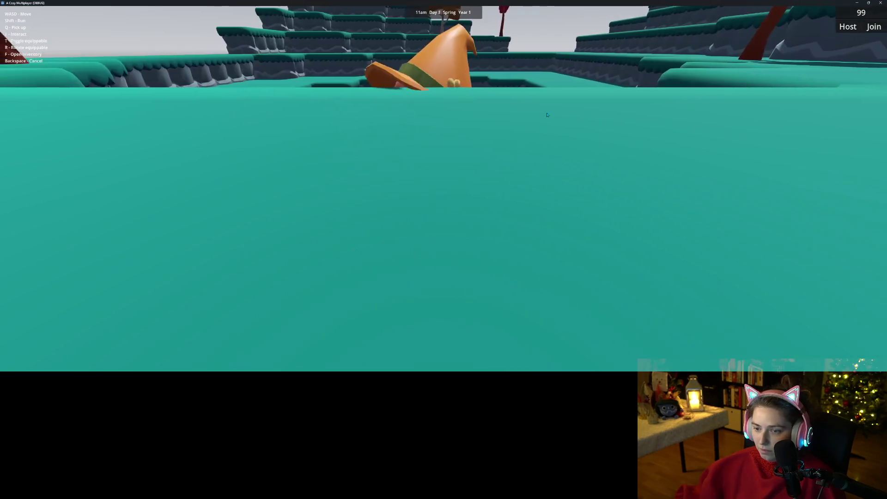
Switch to the axe, walk across the terraces and chop the tree down
key("1")
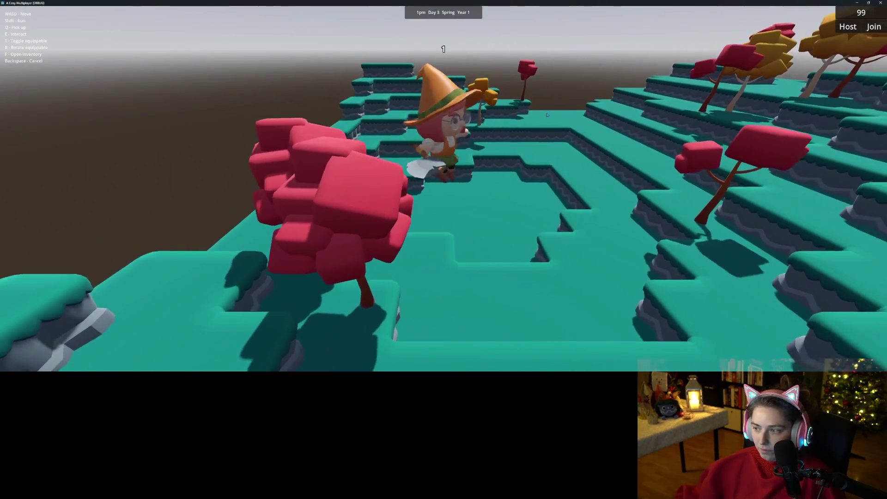
key("w")
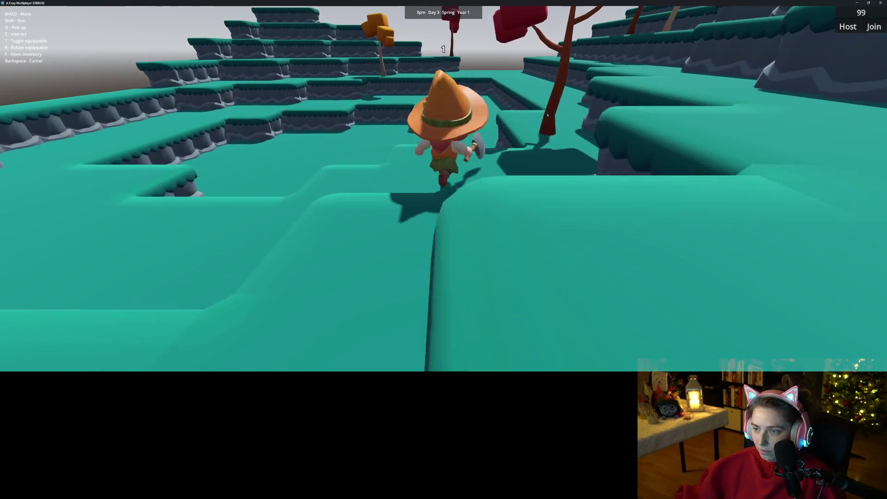
key("w")
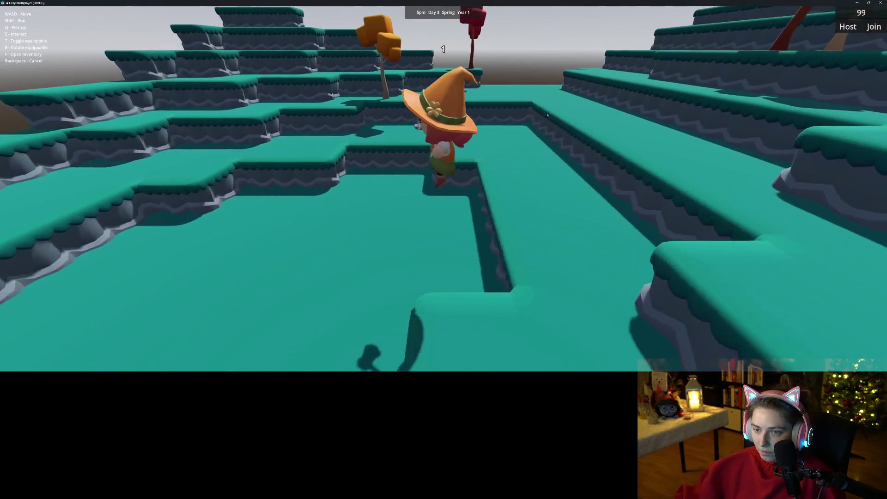
key("w")
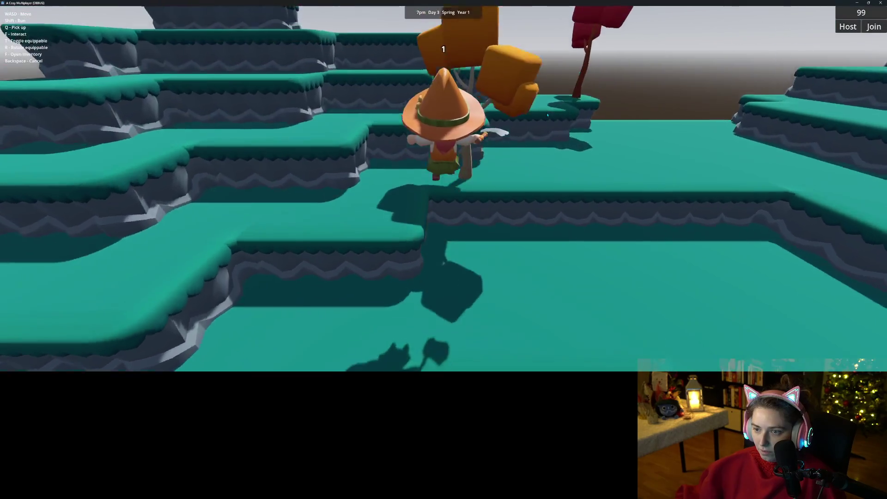
key("w")
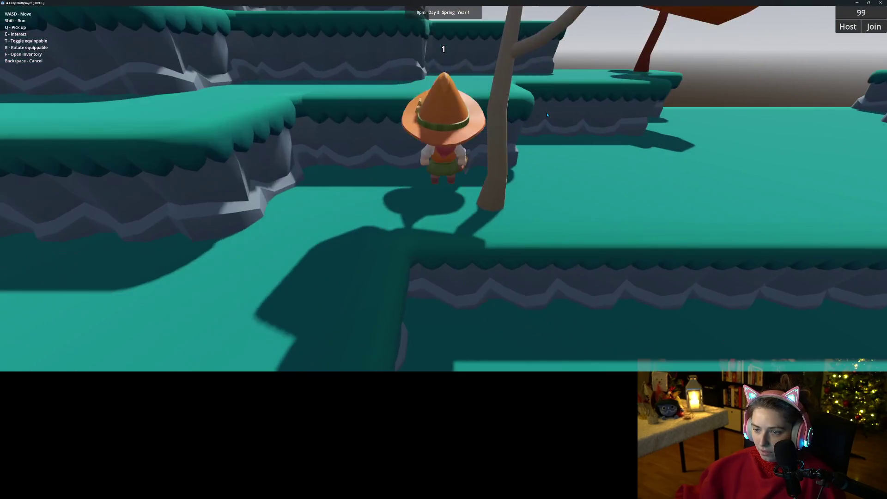
key("e")
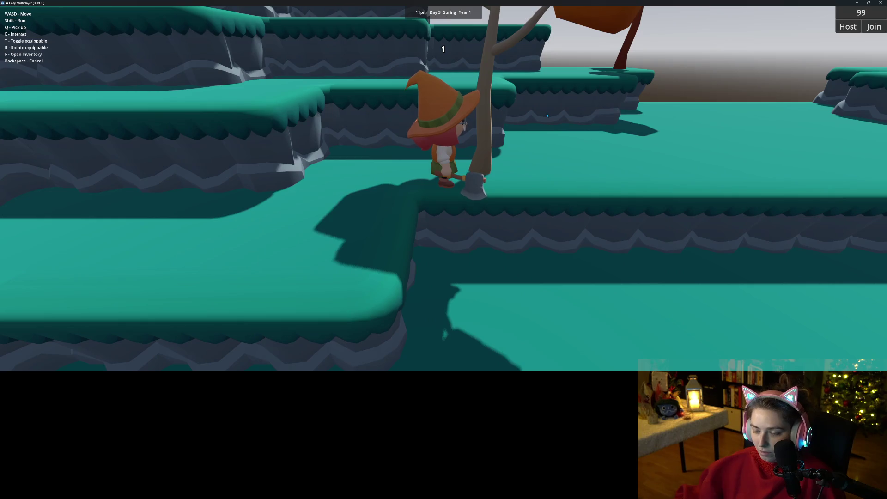
key("e")
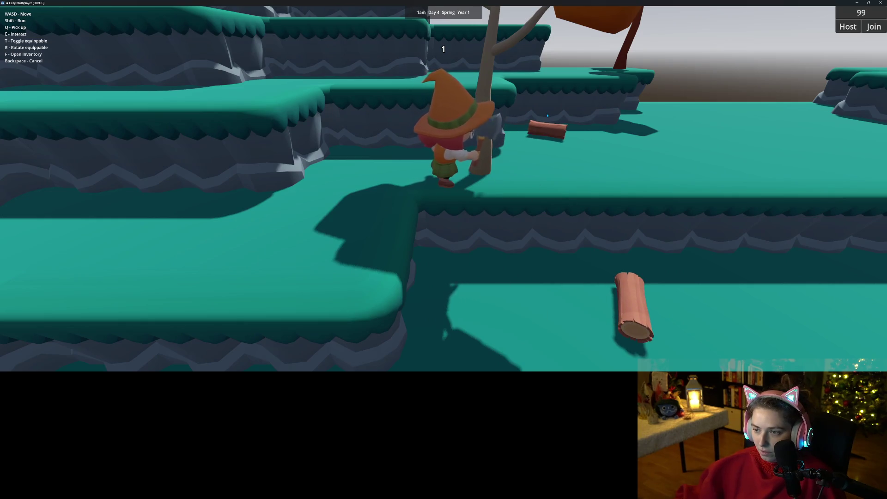
key("e")
Pick up the dropped wood logs into the inventory
key("s")
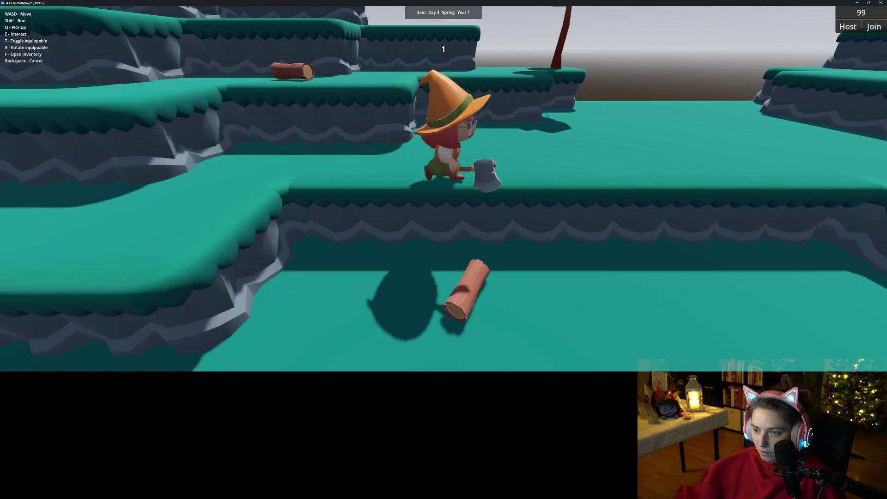
key("q")
key("w")
key("q")
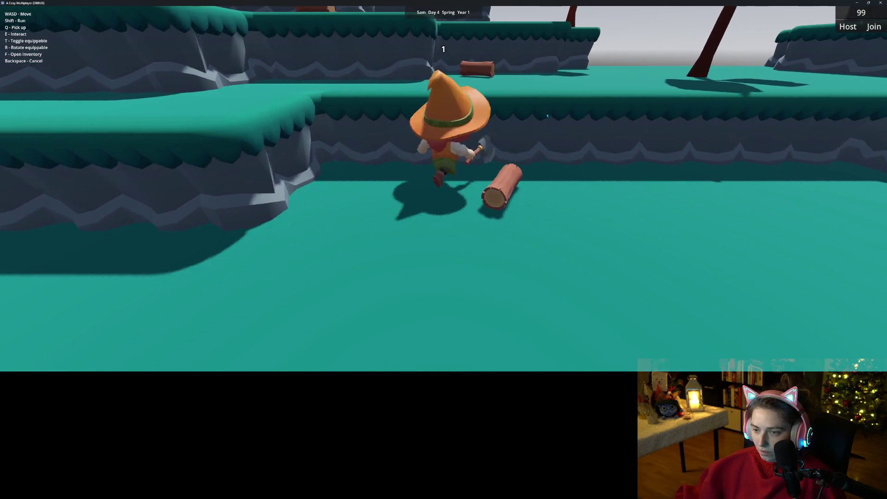
key("t")
key("a")
key("a")
key("e")
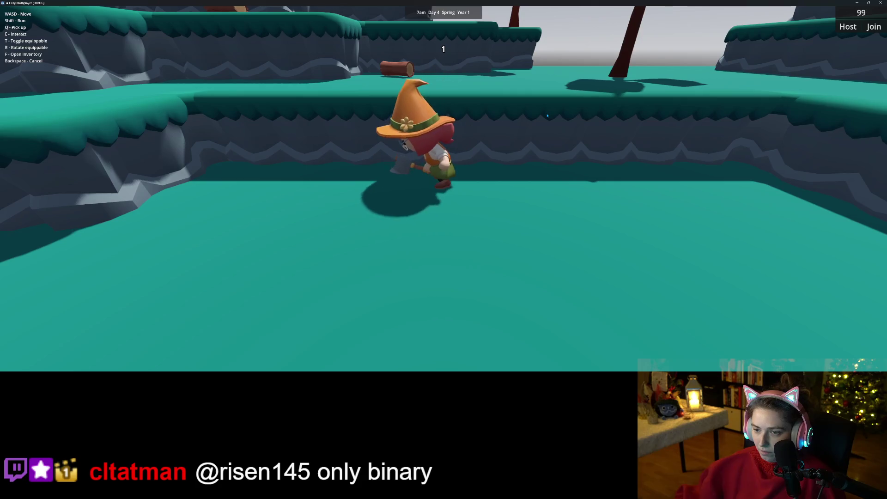
Check the broom, axe and two separate wood logs in the inventory, then close the game
key("f")
key("f")
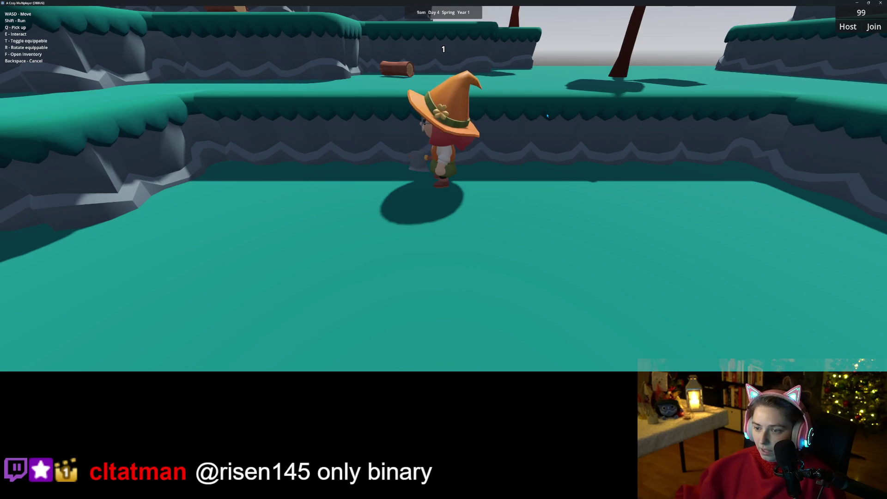
key("w")
key("w")
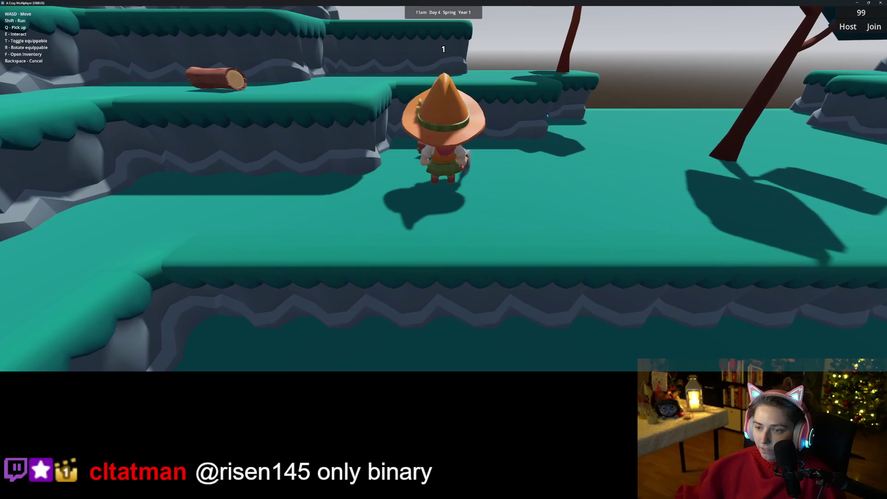
key("f")
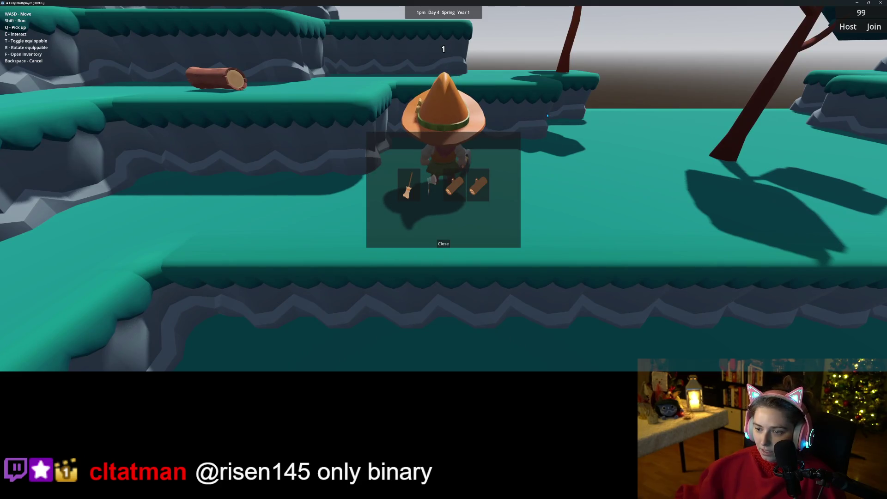
left_click(881, 3)
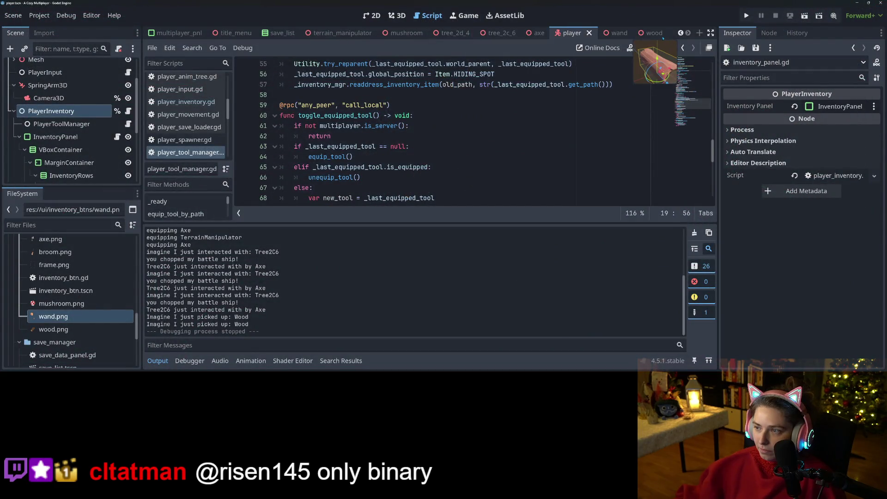
Tick Stackable on the Wood item, save the Wood scene, and relaunch the game
left_click(654, 34)
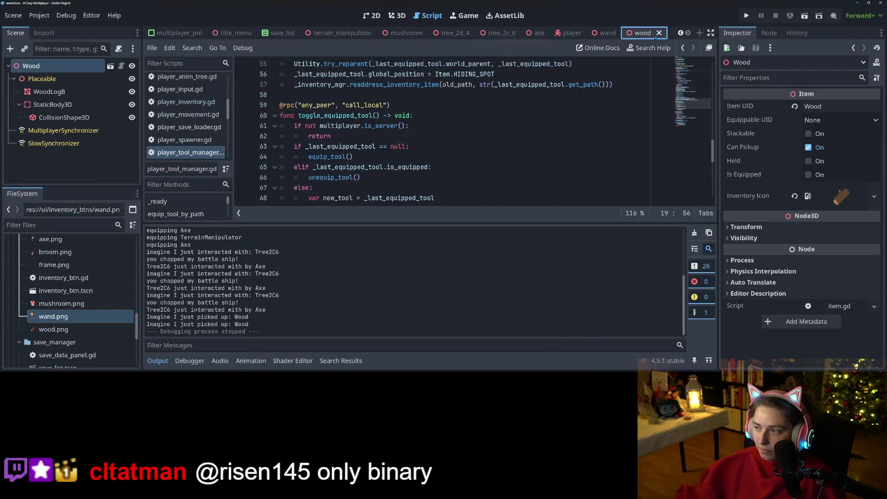
left_click(808, 133)
key("ctrl+s")
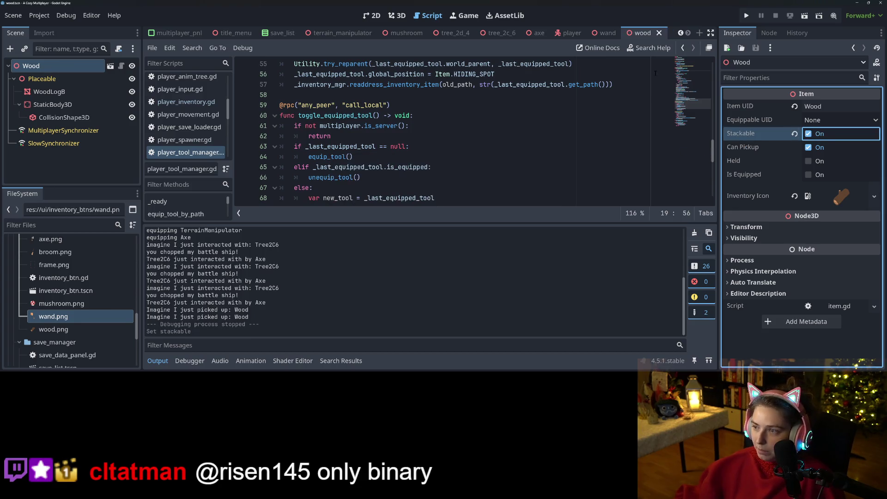
left_click(747, 16)
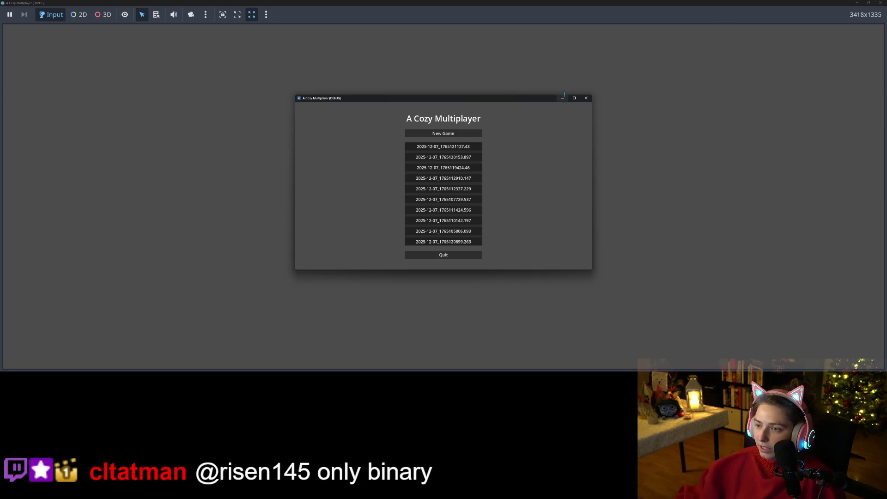
Enlarge the game view, load the first save, and check the inventory
left_click(574, 97)
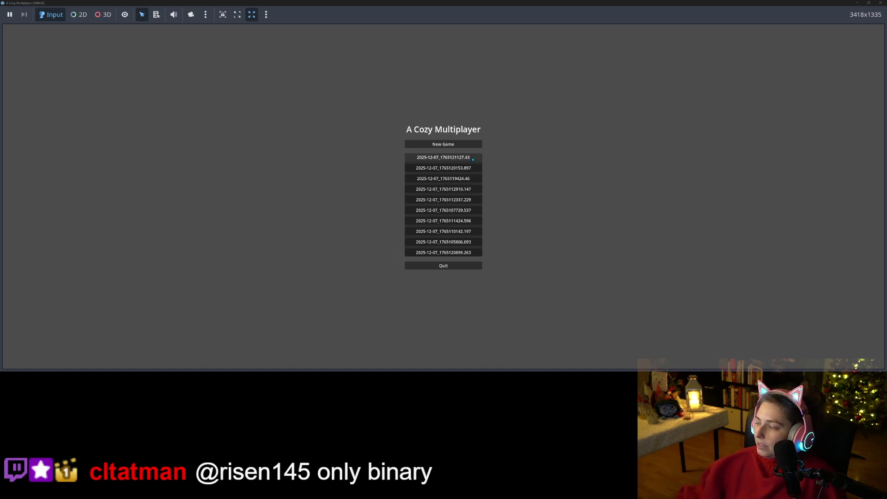
left_click(473, 159)
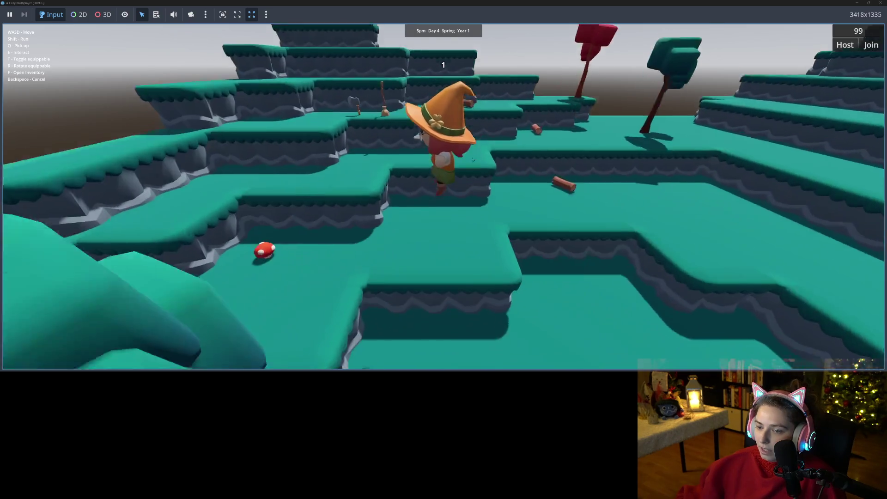
key("f")
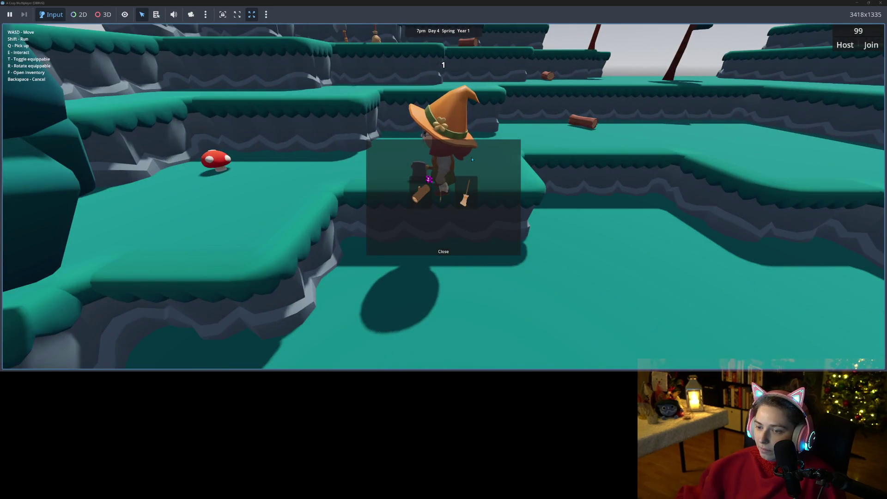
key("f")
Walk the witch left and drop the carried log on the ground
key("a")
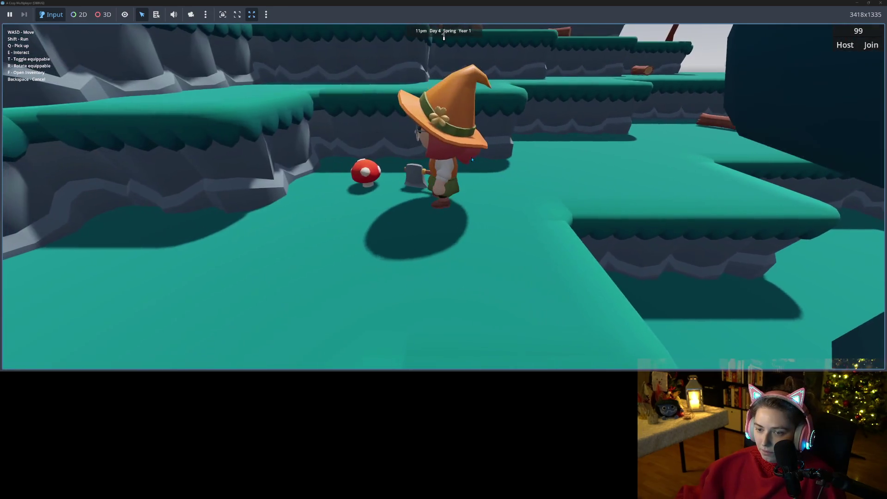
key("w")
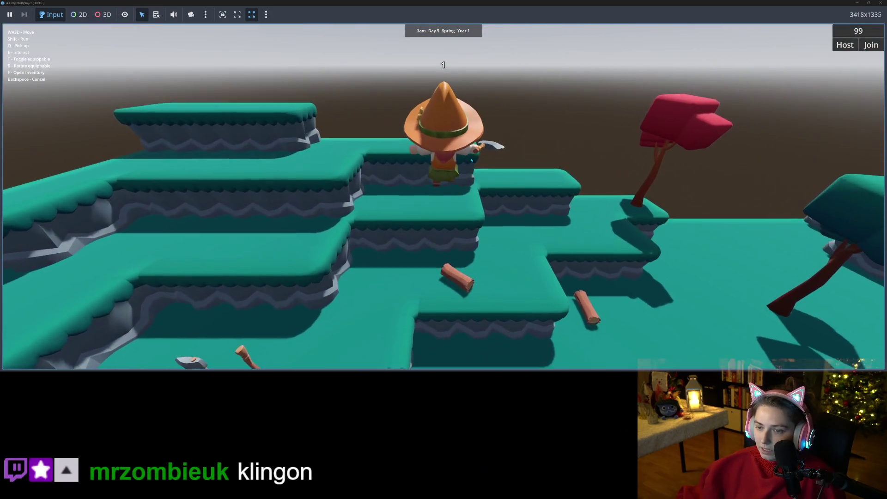
key("a")
key("a")
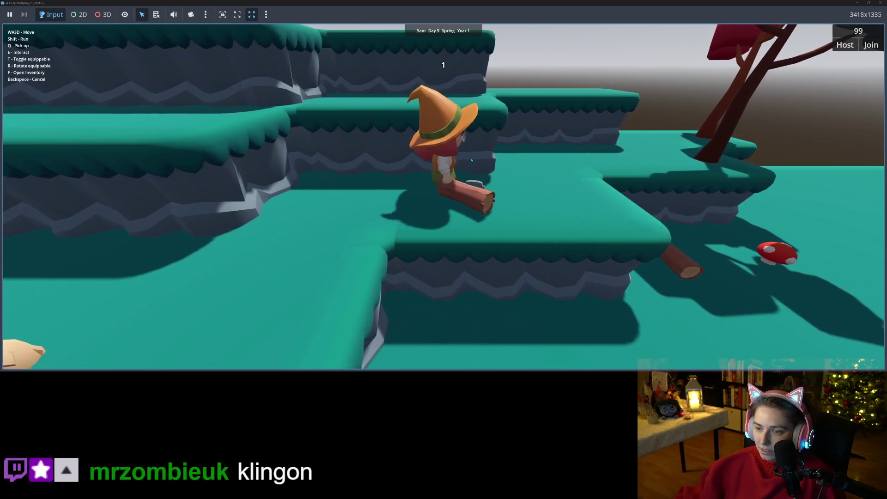
key("w")
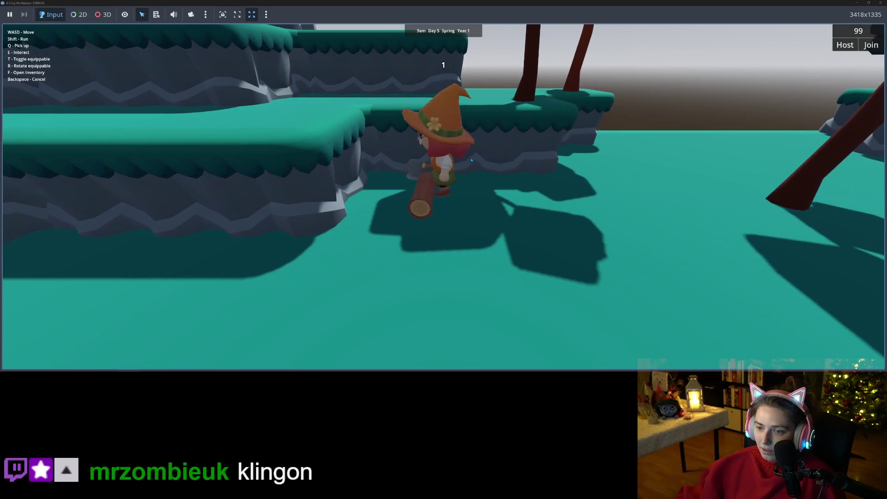
key("q")
key("w")
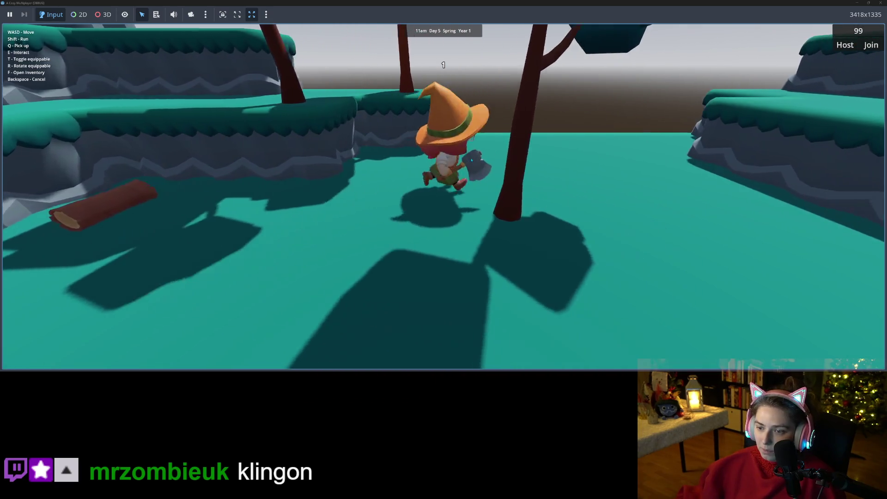
key("a")
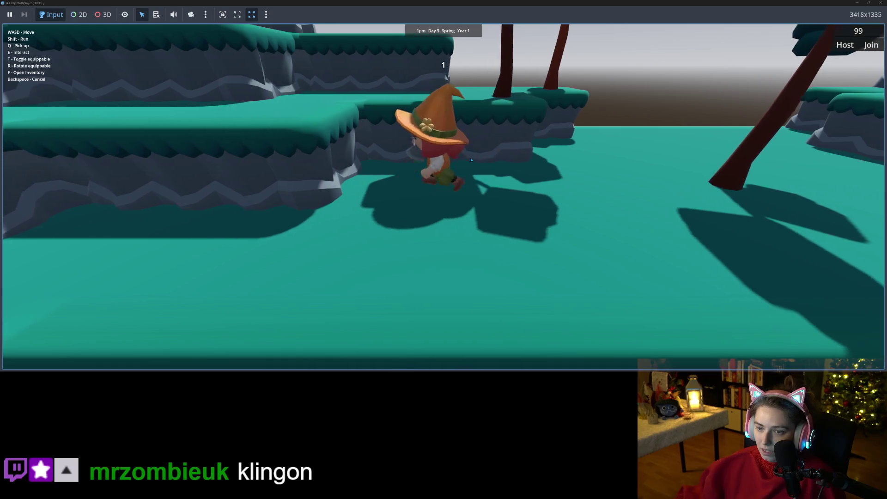
key("w")
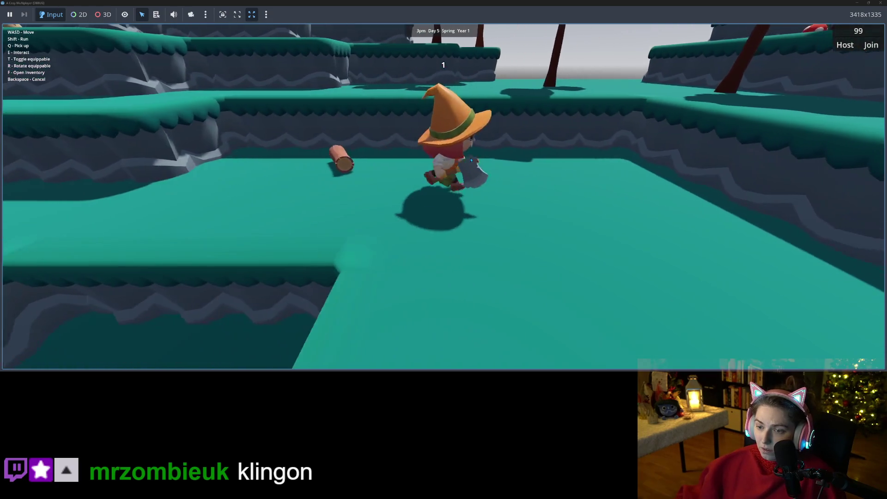
Run the witch into the tree grove, up onto the ledge to the pale tree
key("a")
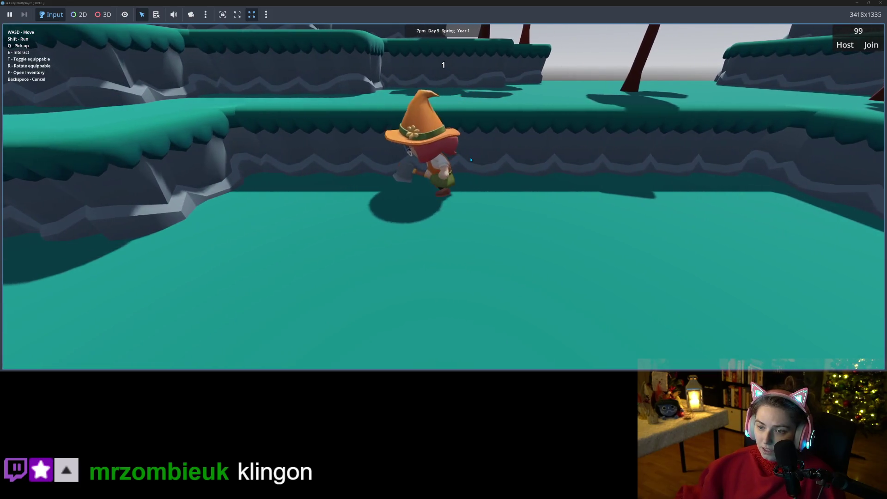
key("a")
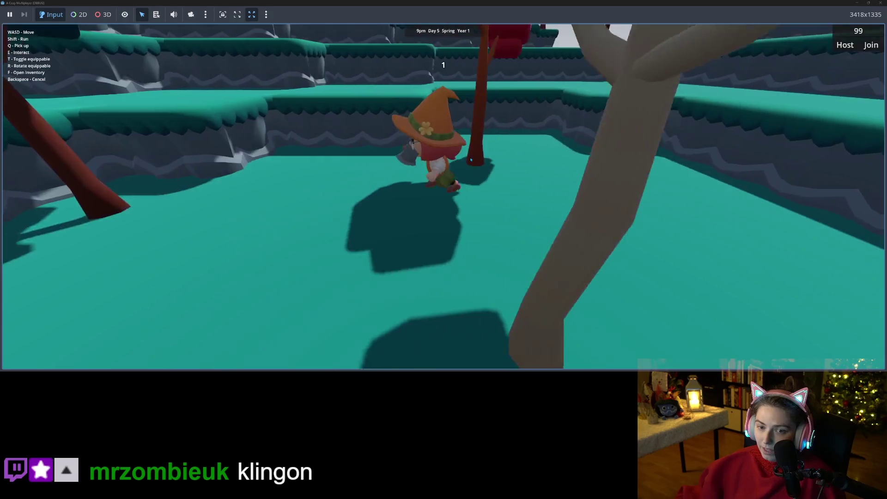
key("s")
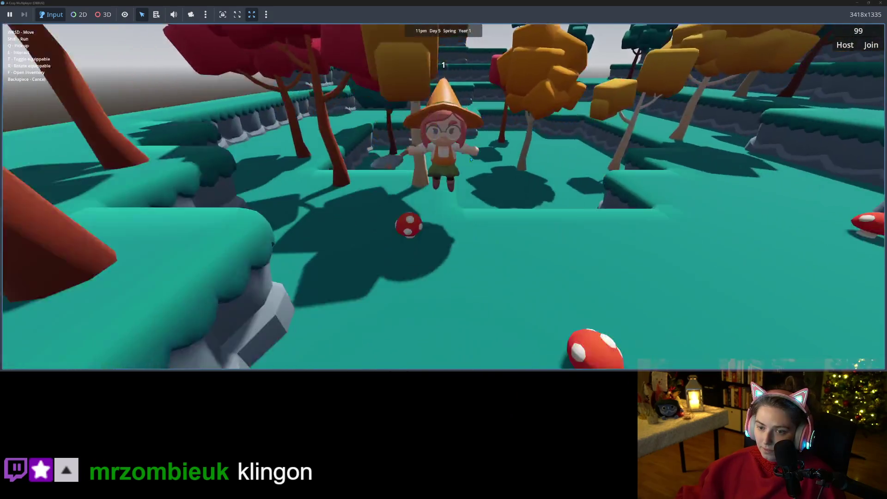
key("w")
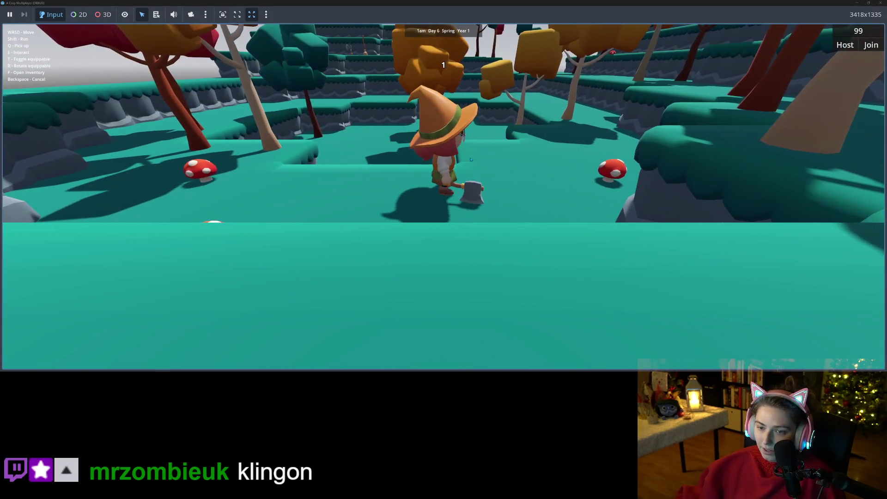
key("w")
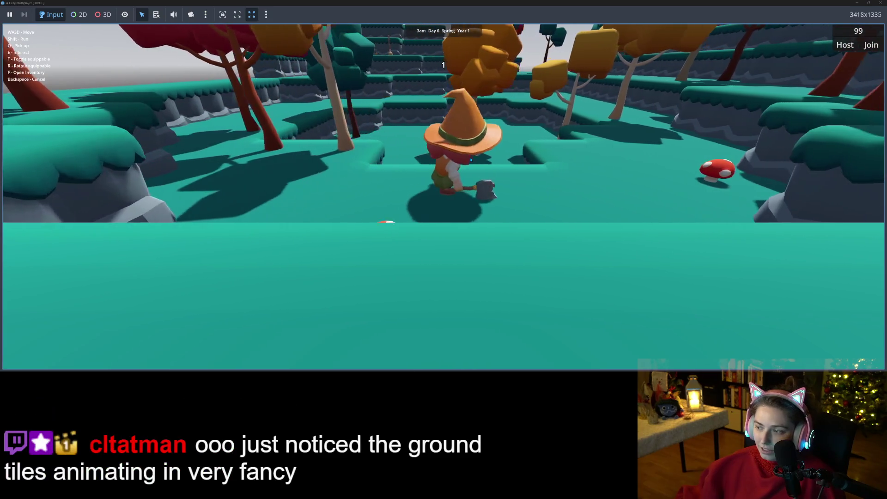
key("a")
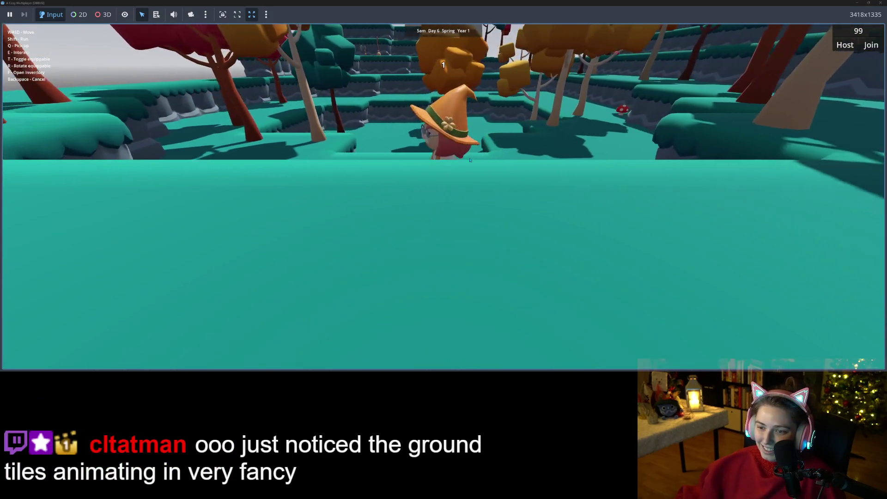
key("w")
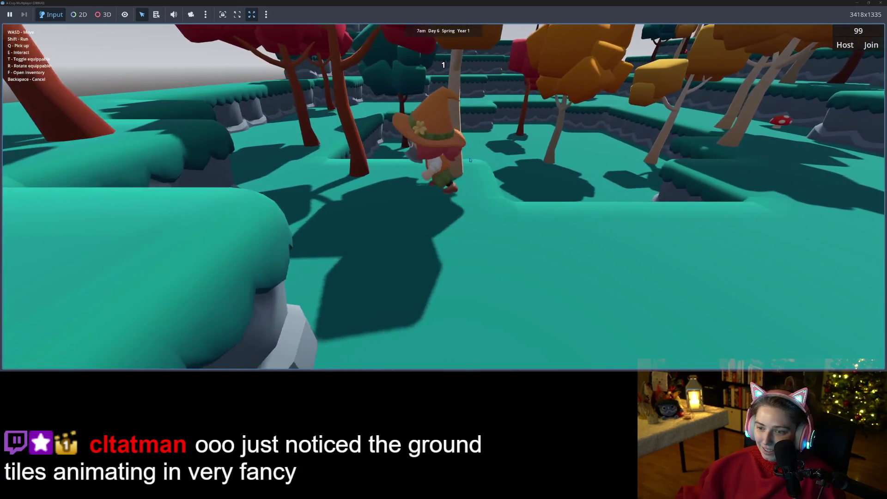
key("d")
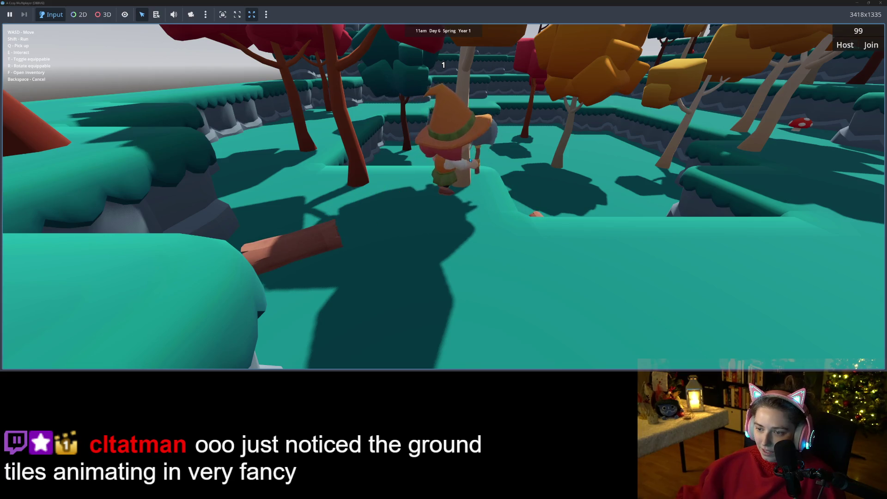
Walk the witch back and forth around the log and the foreground ledge
key("s")
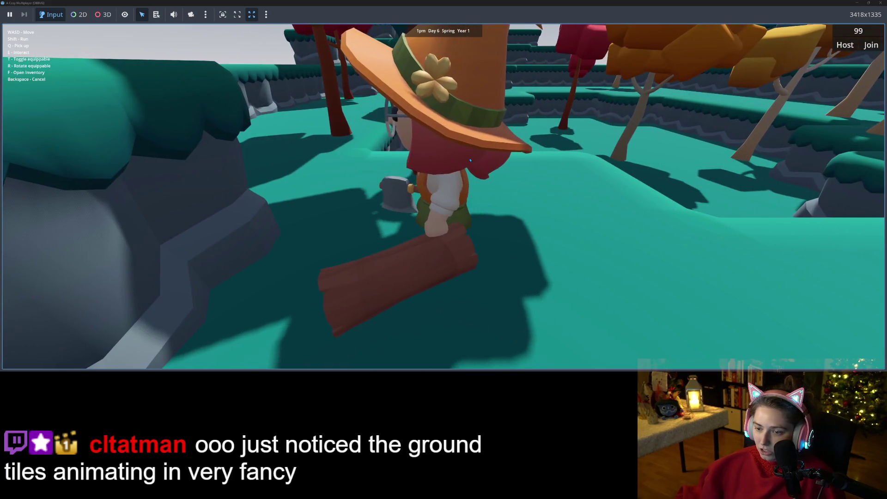
key("s")
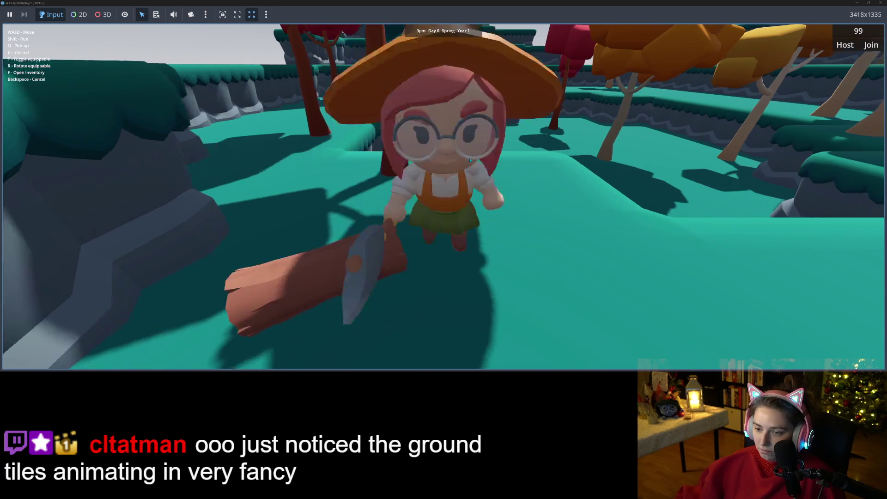
key("s")
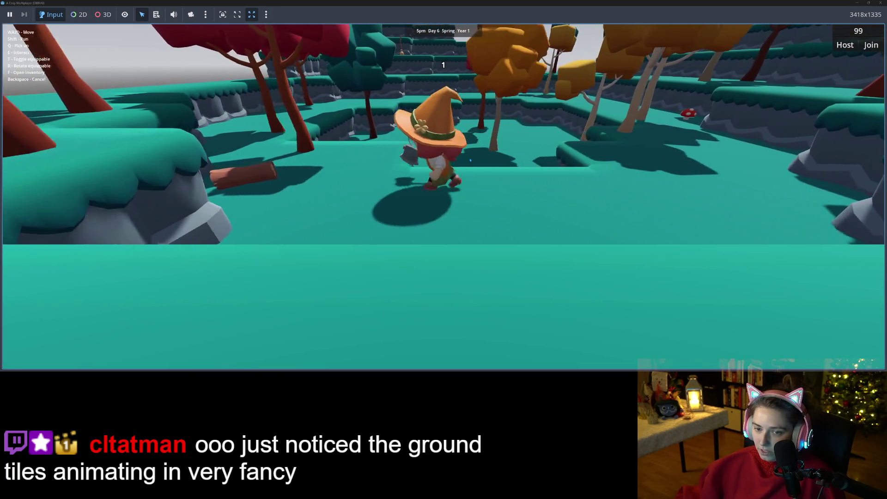
key("w")
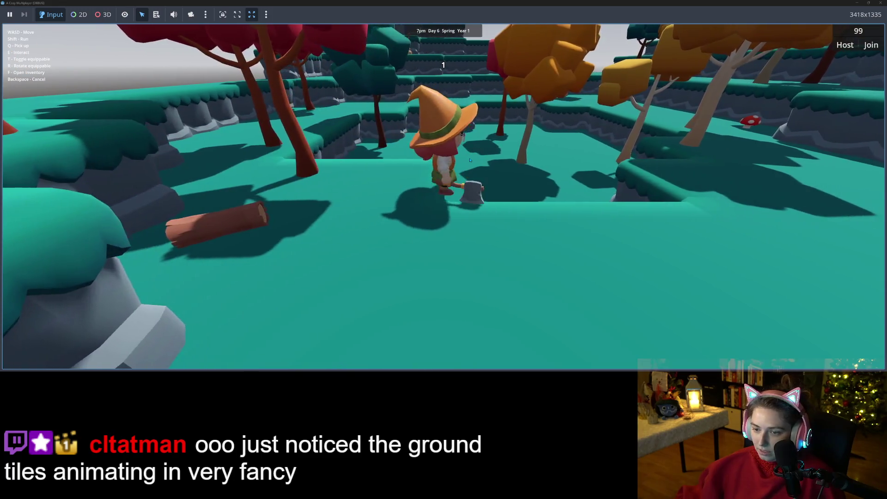
key("a")
key("s")
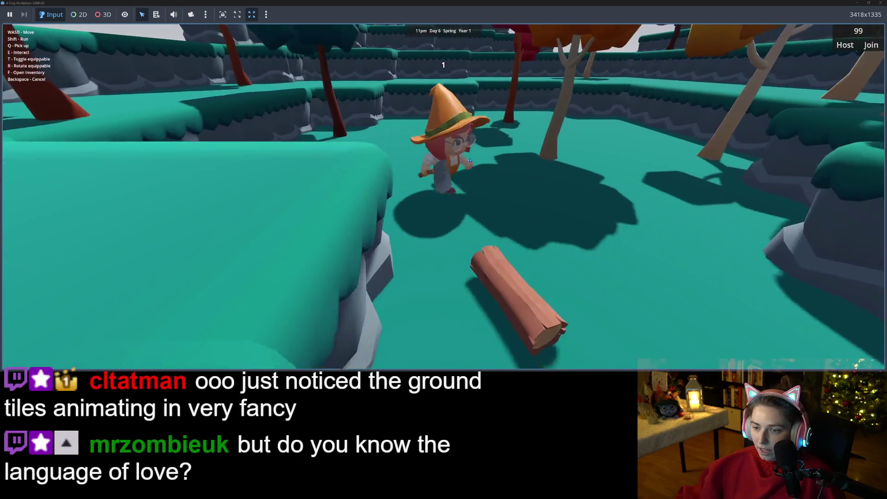
key("w")
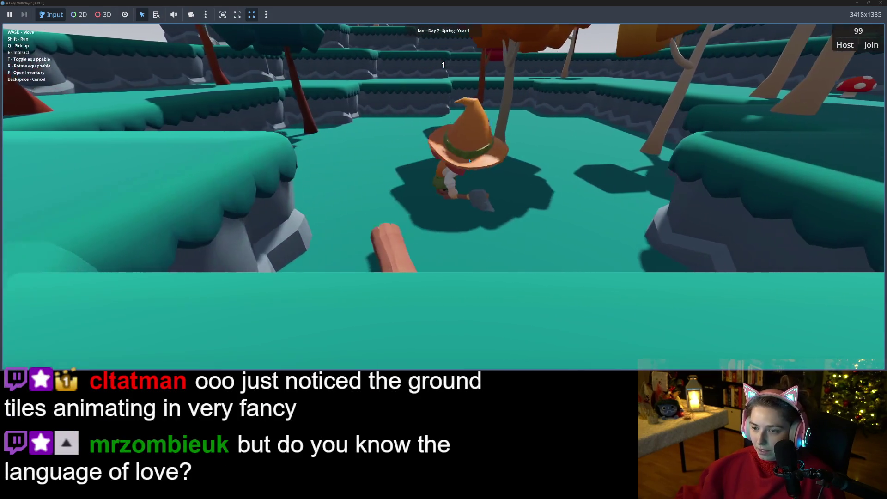
key("s")
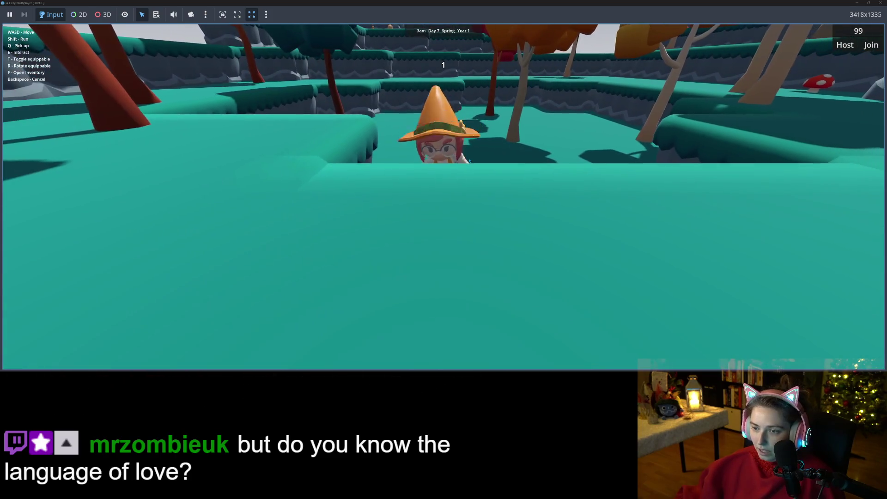
Run into the orange-tree area and open the inventory to see the purple quantity badges
key("w")
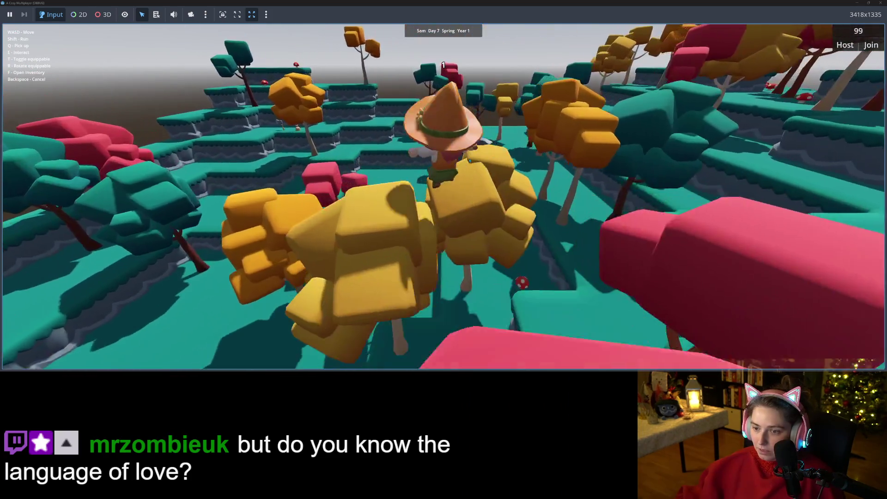
key("w")
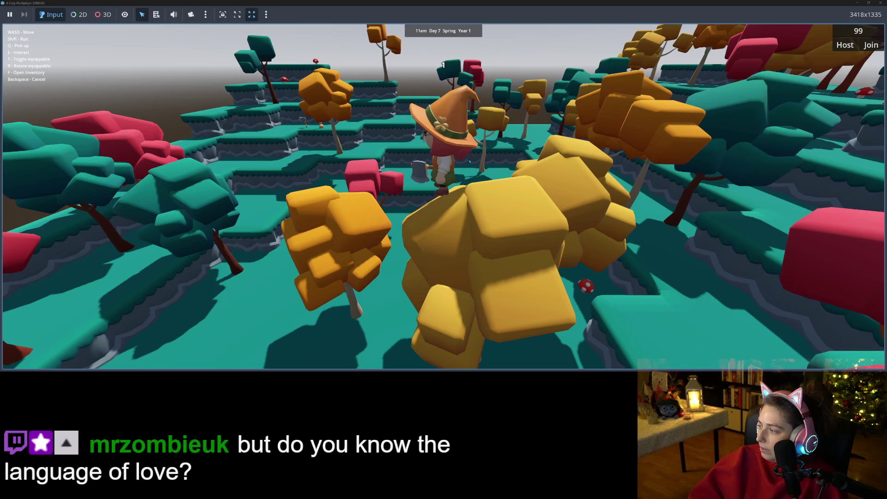
key("a")
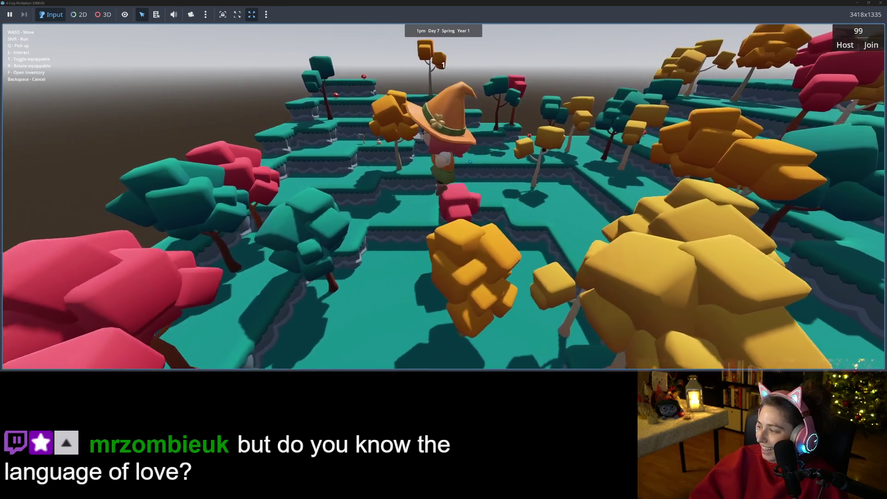
key("w")
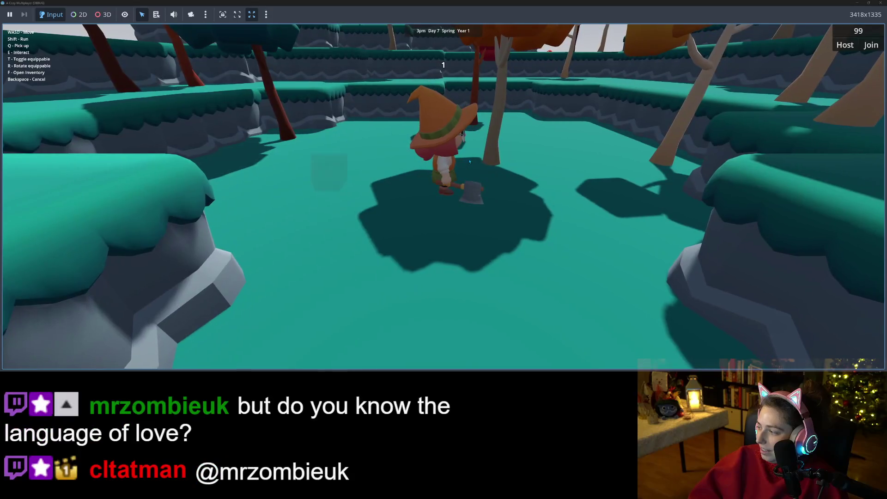
key("w")
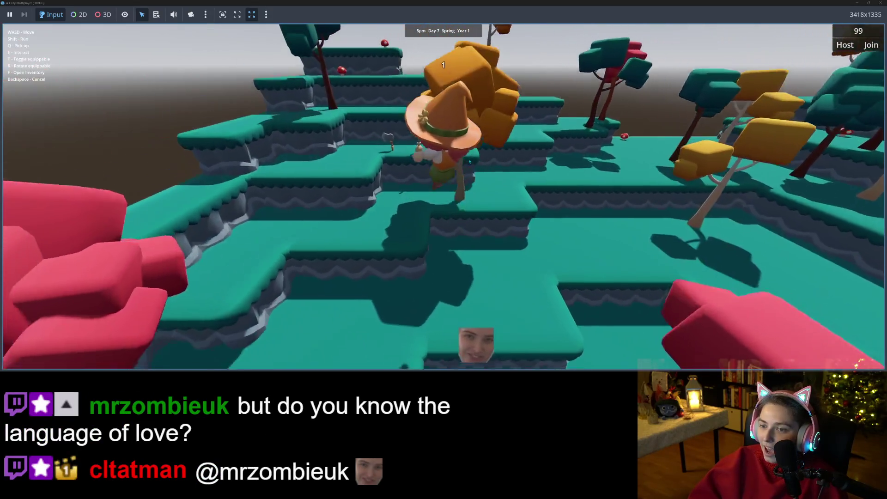
key("f")
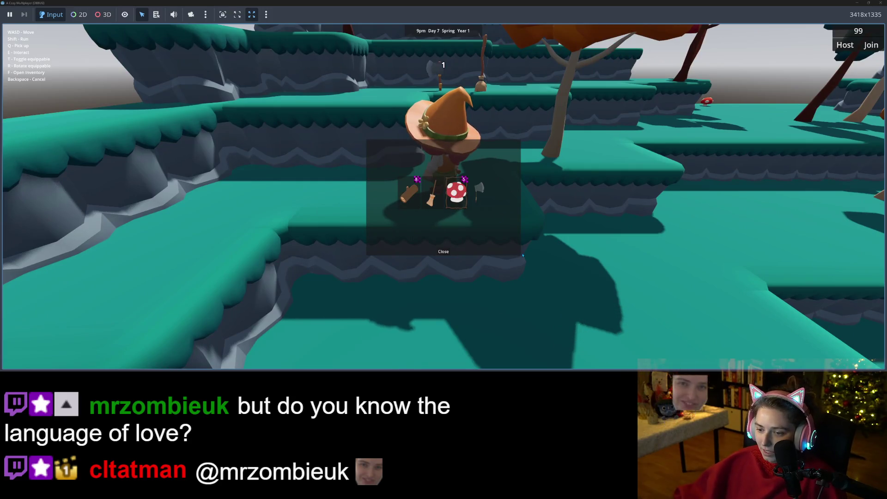
Equip the broom in place of the axe from the inventory and turn the witch left
key("f")
key("s")
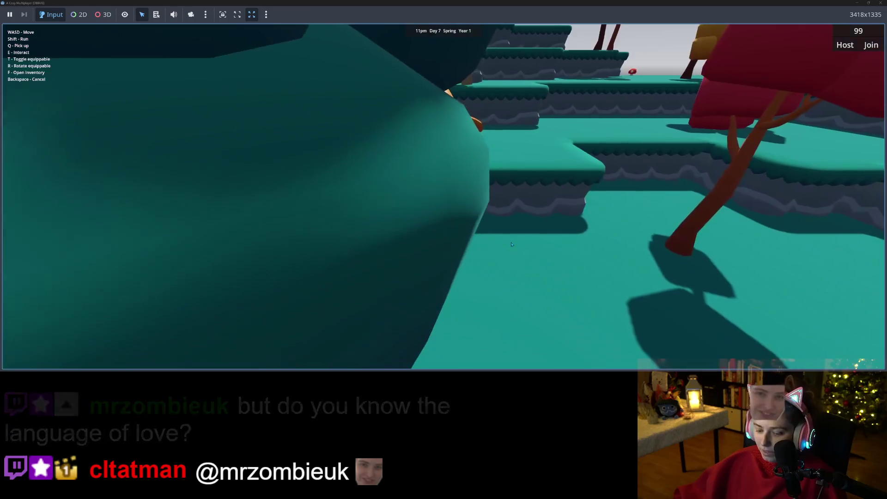
key("f")
left_click(437, 197)
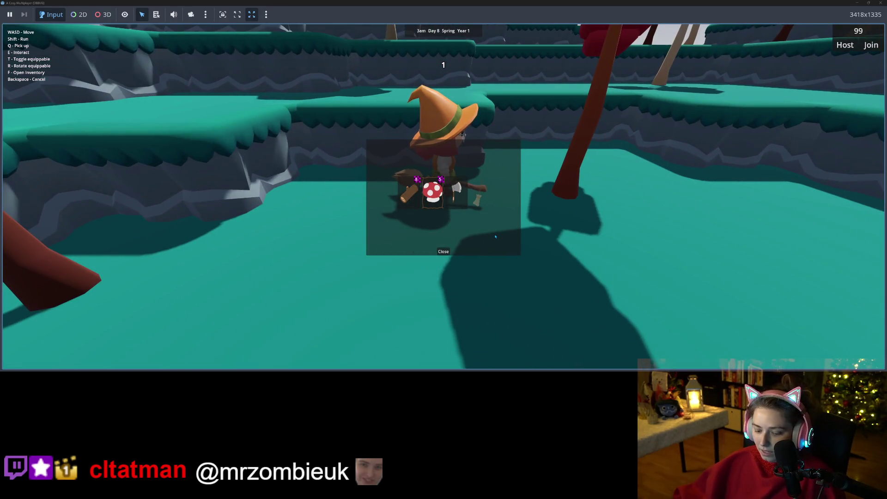
key("a")
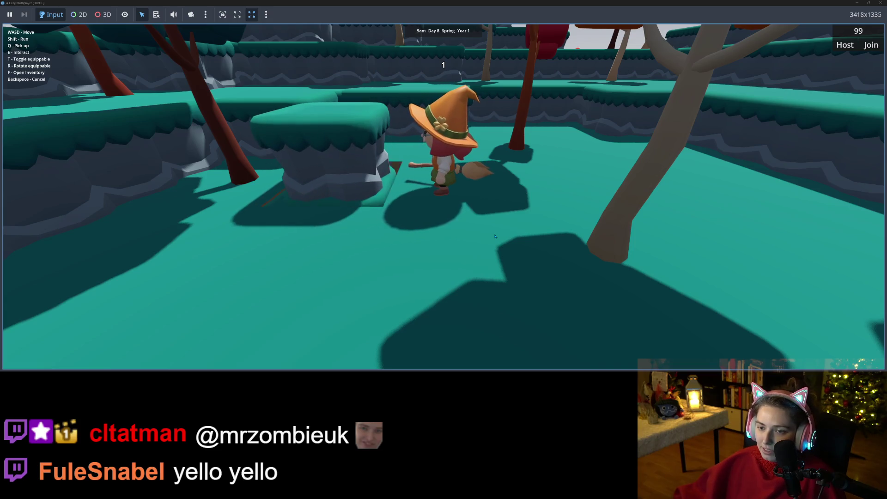
key("a")
Walk the witch across the level to a new spot in the forest
key("a")
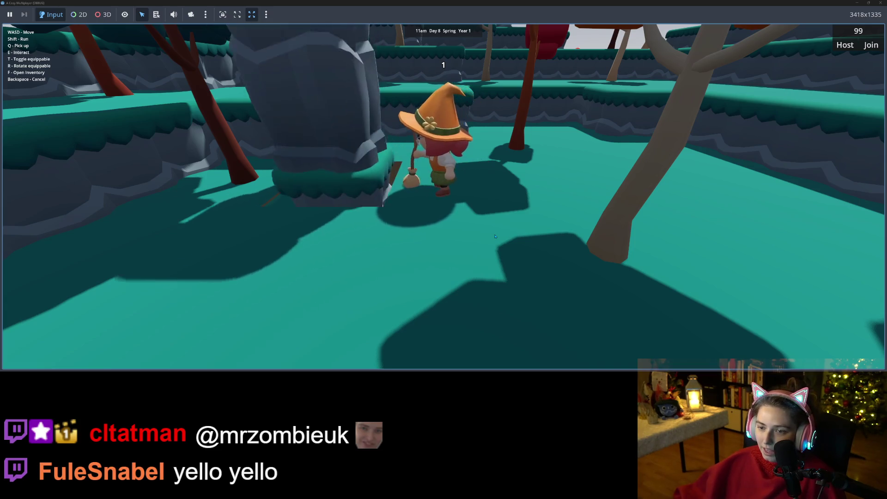
key("s")
key("a")
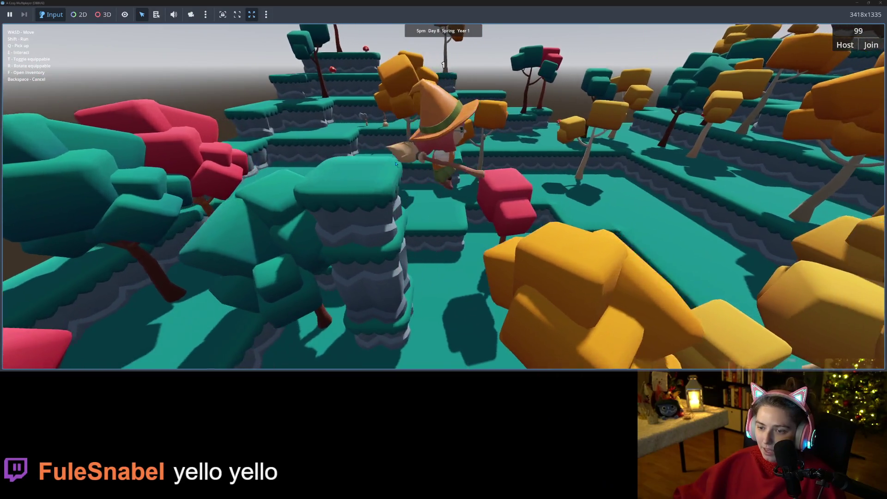
key("d")
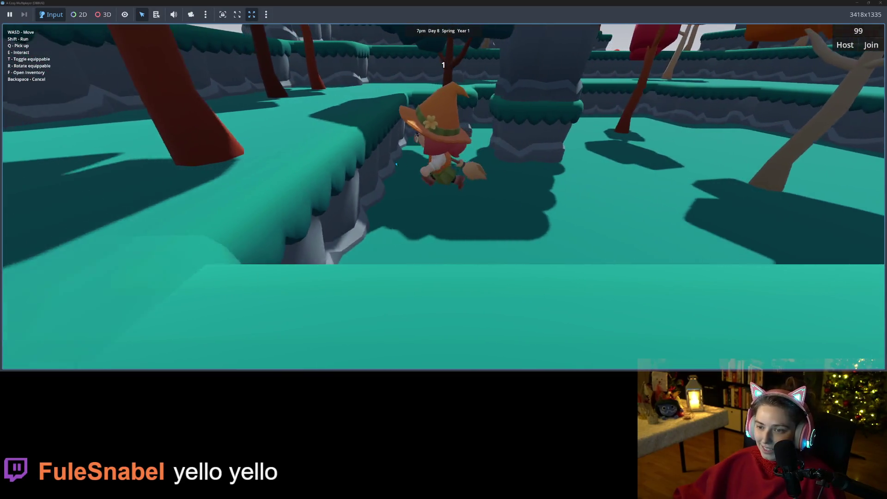
key("w")
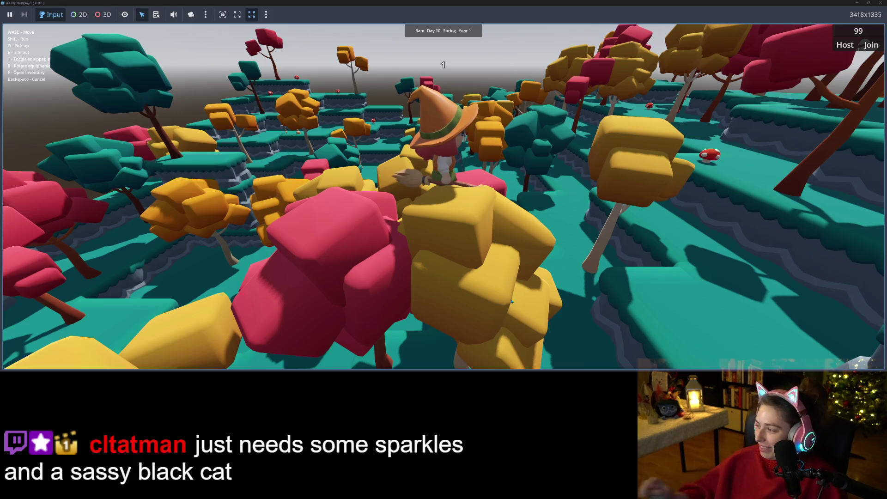
Fly the witch up over the forest, past the pink trees and red mushrooms
key("space")
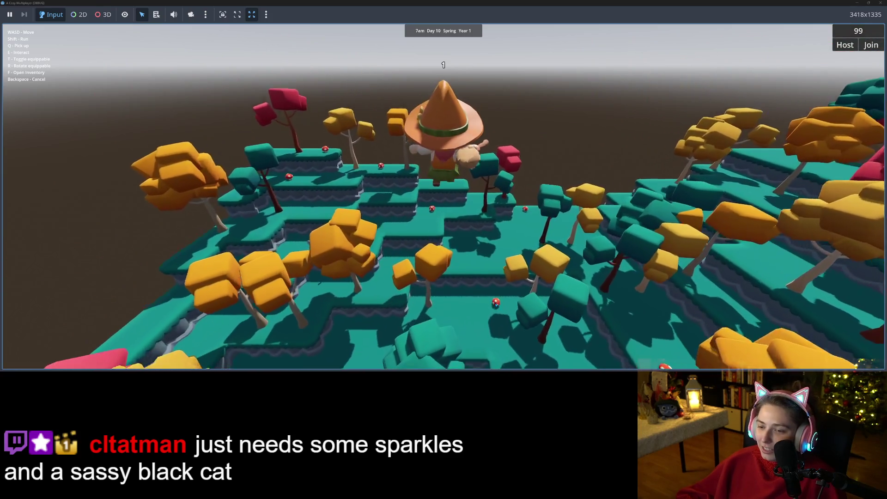
key("w")
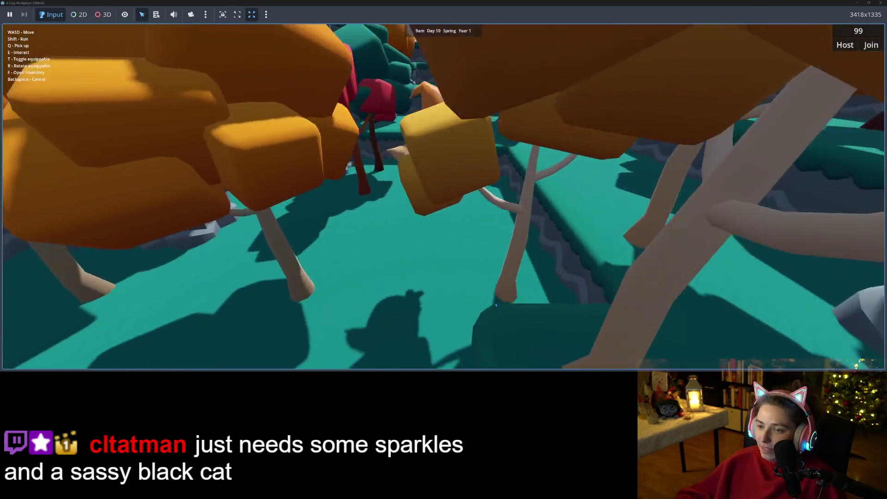
key("w")
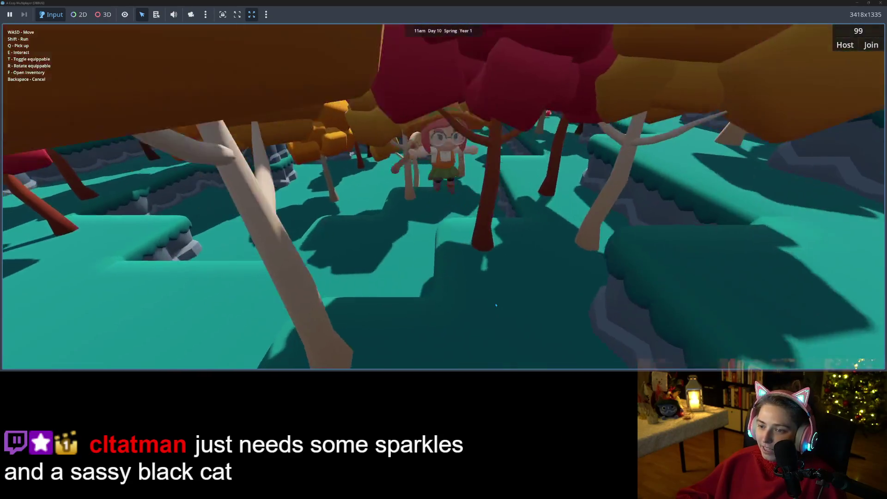
key("w")
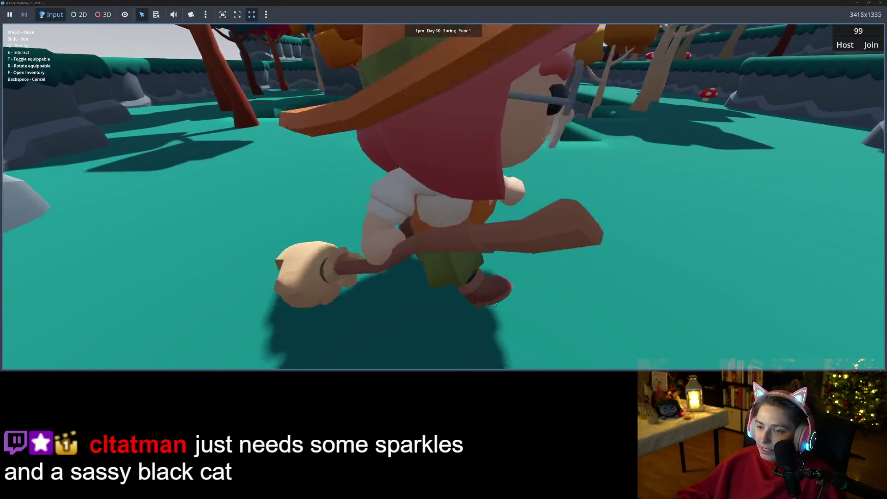
key("w")
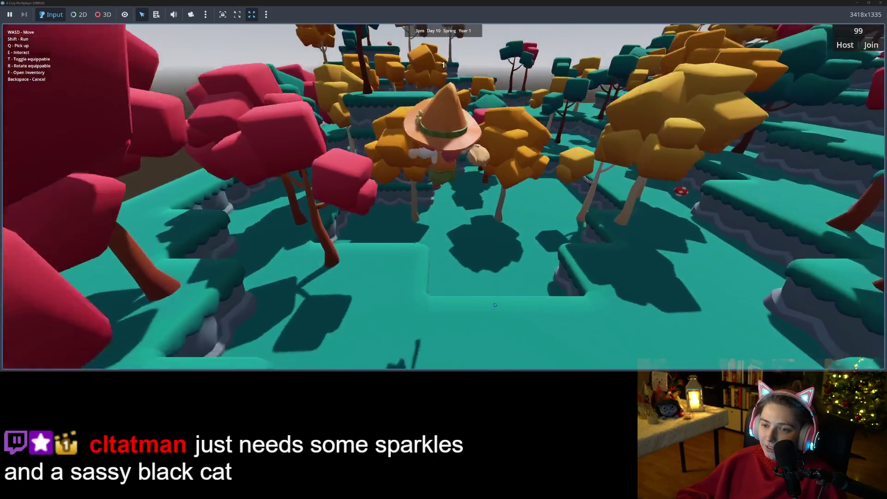
key("w")
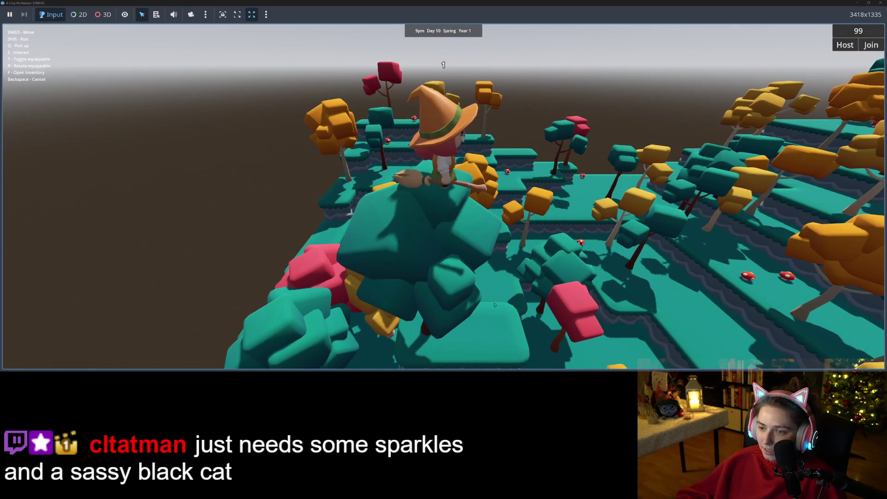
key("w")
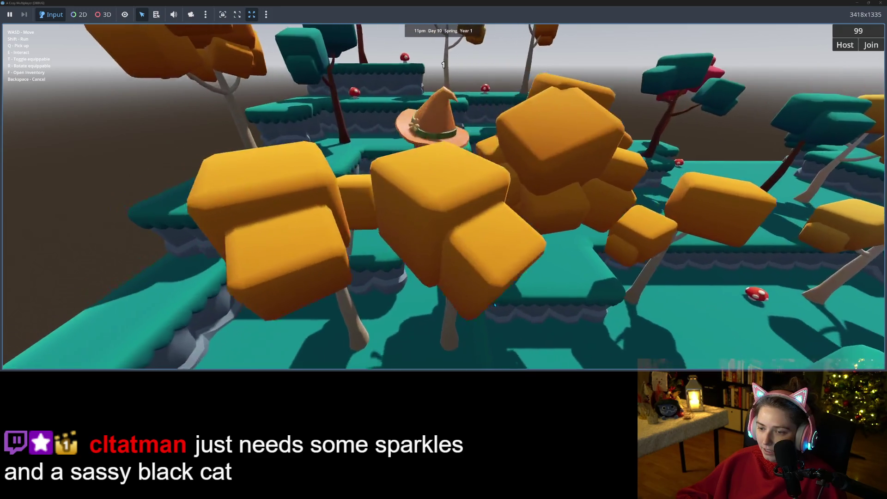
key("w")
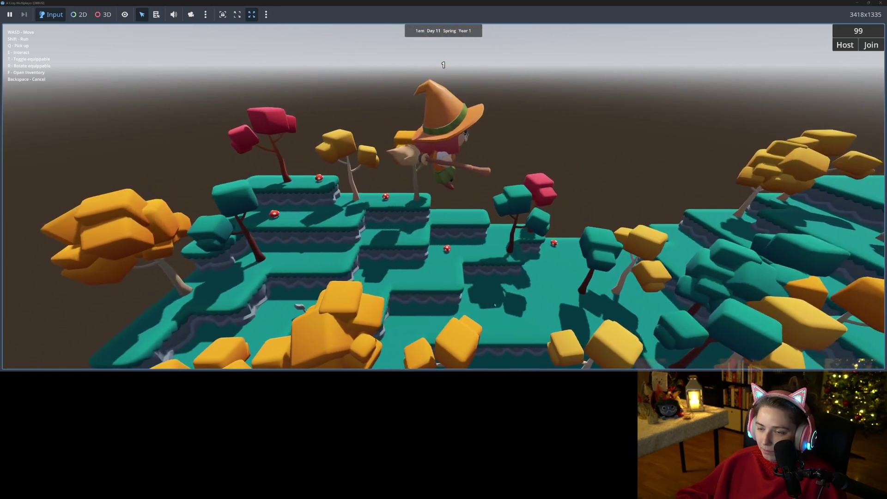
key("w")
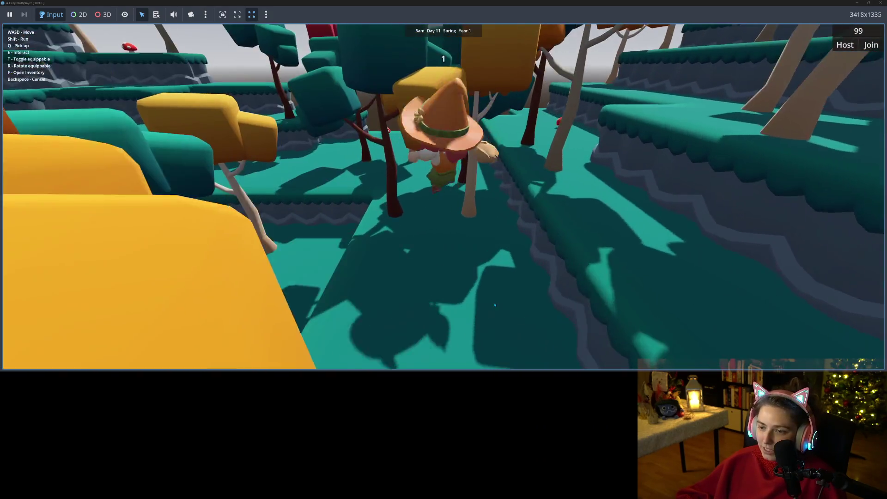
Get off the broom, walk briefly, then fly deeper into the forest and back
key("t")
key("w")
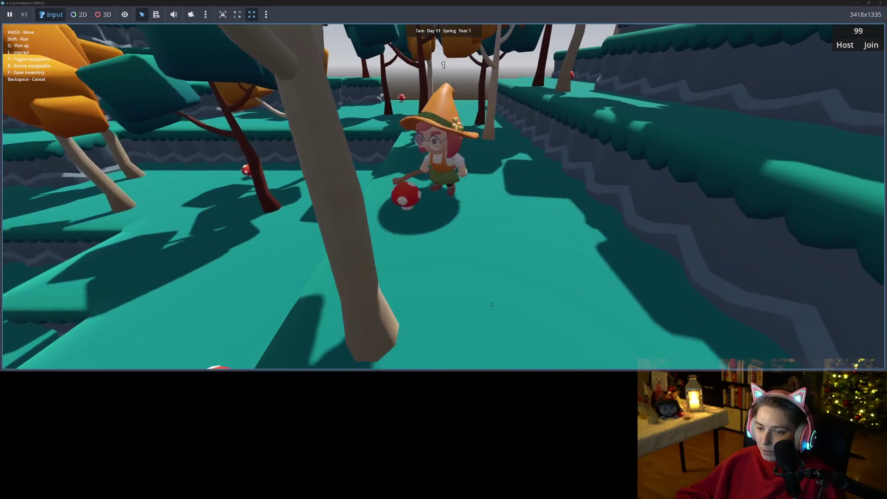
key("s")
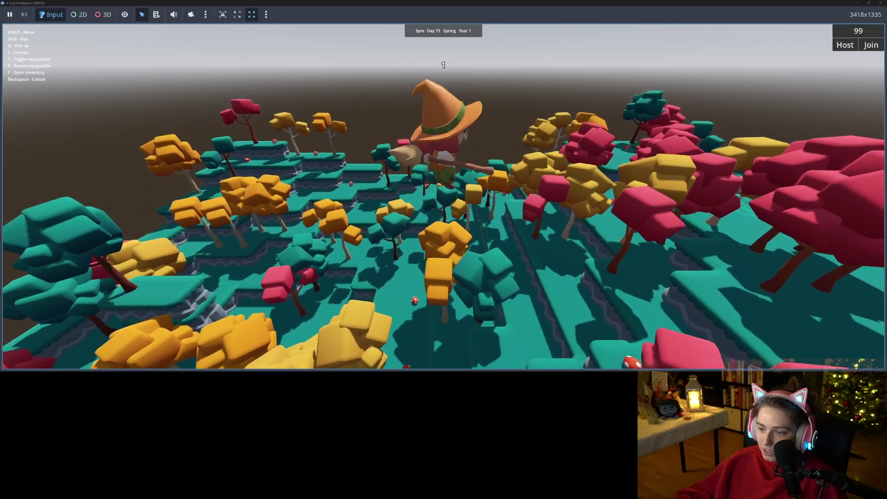
key("w")
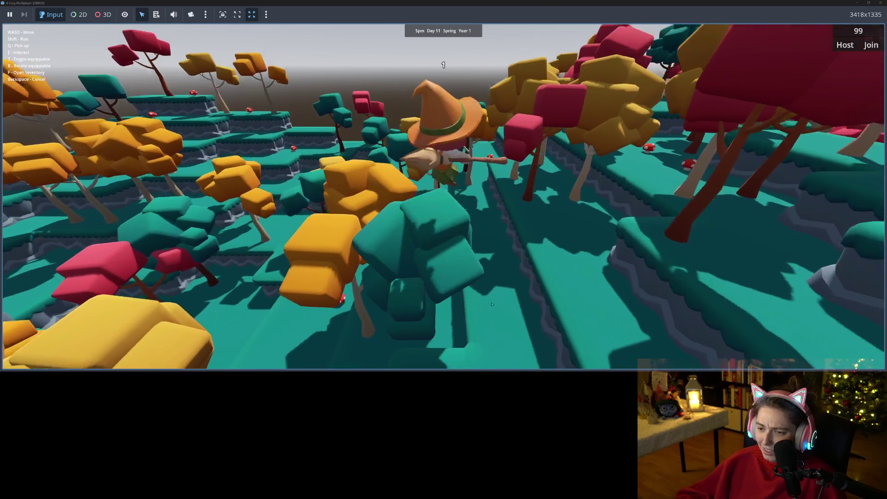
key("w")
key("w")
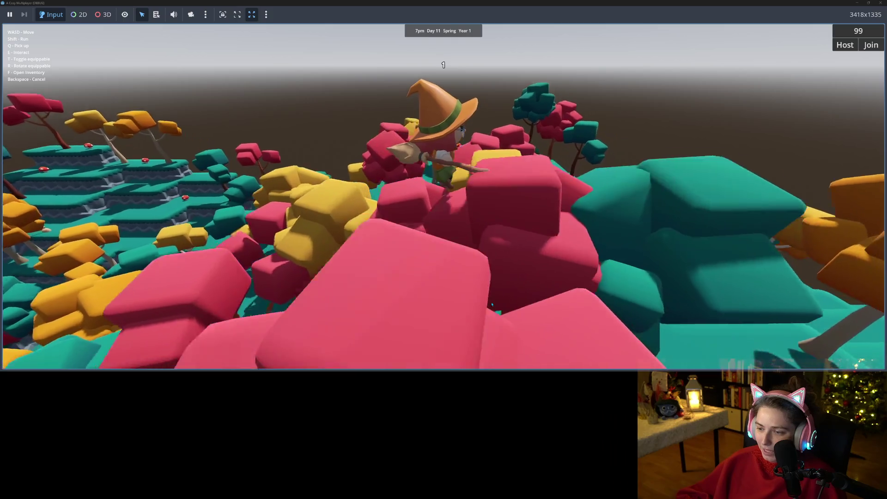
key("w")
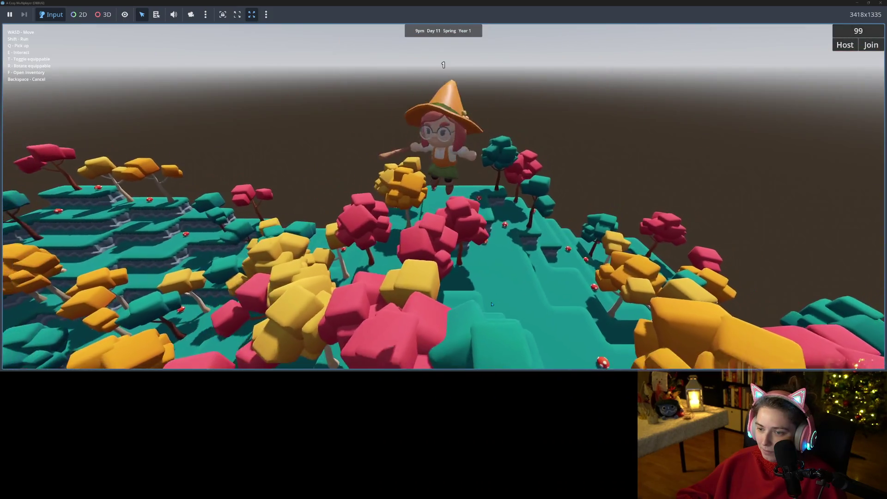
key("s")
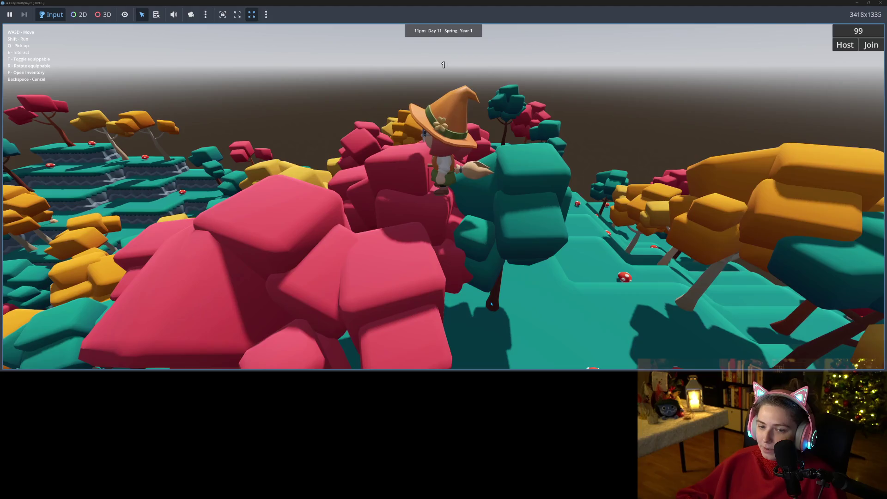
key("w")
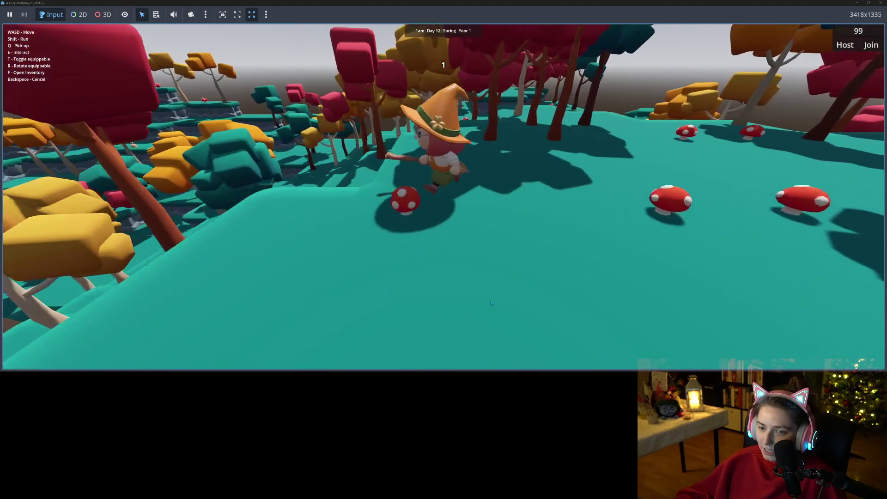
Steer the witch left across the ground, then stop the game with F8
key("a")
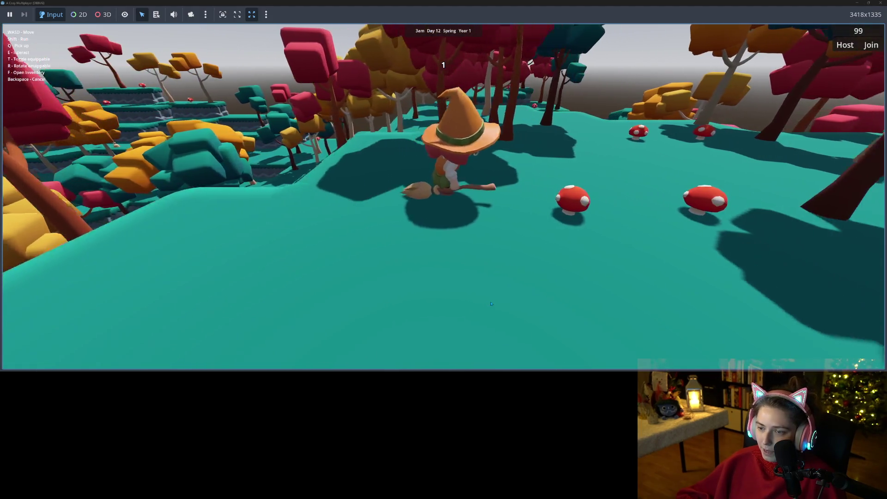
key("s")
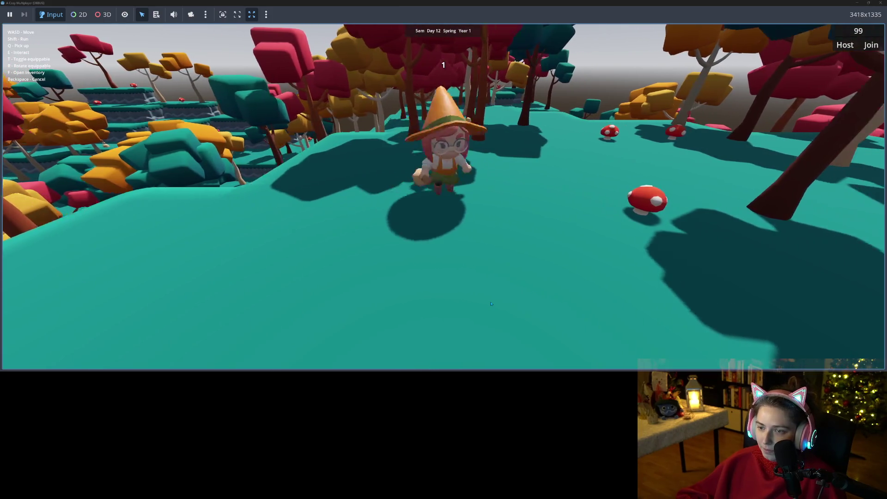
key("a")
key("w")
key("a")
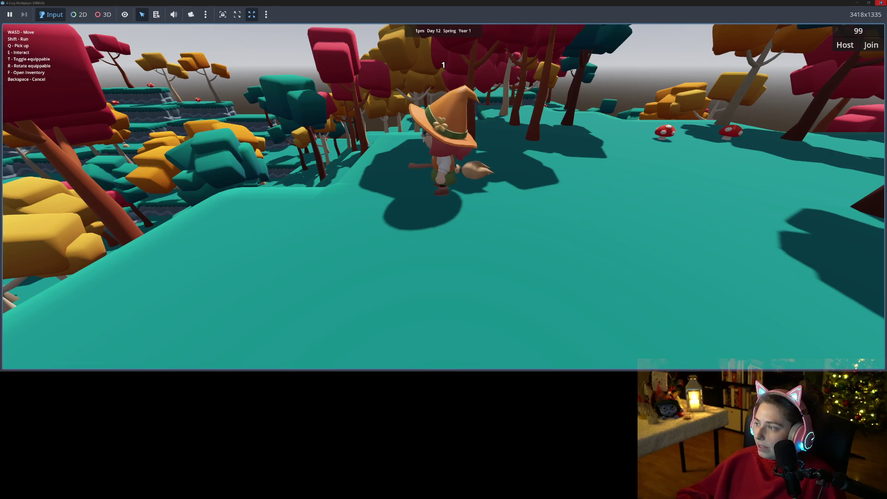
key("F8")
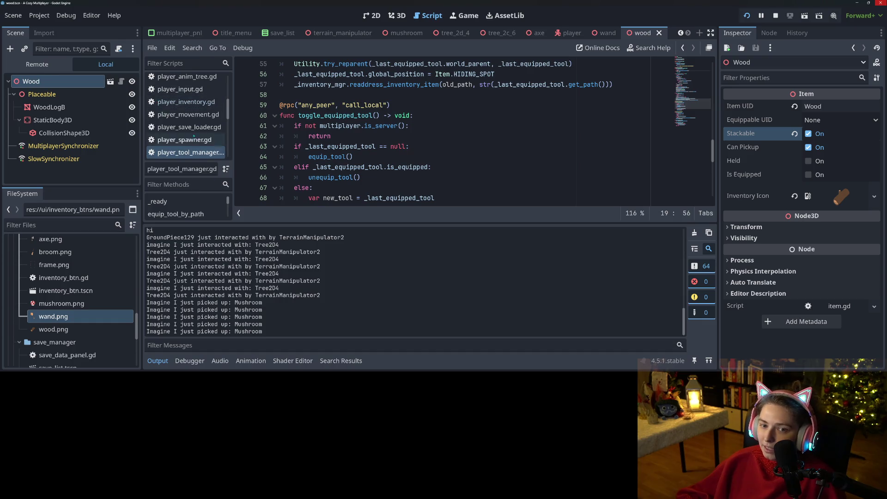
In the inventory_btn scene, move QuantityLbl directly under InventoryBtn
scroll(681, 33, "up", 4)
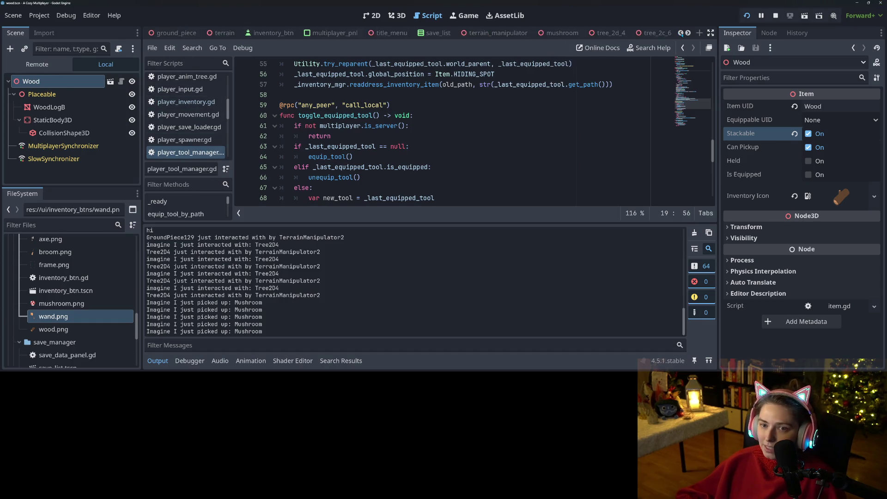
left_click(305, 33)
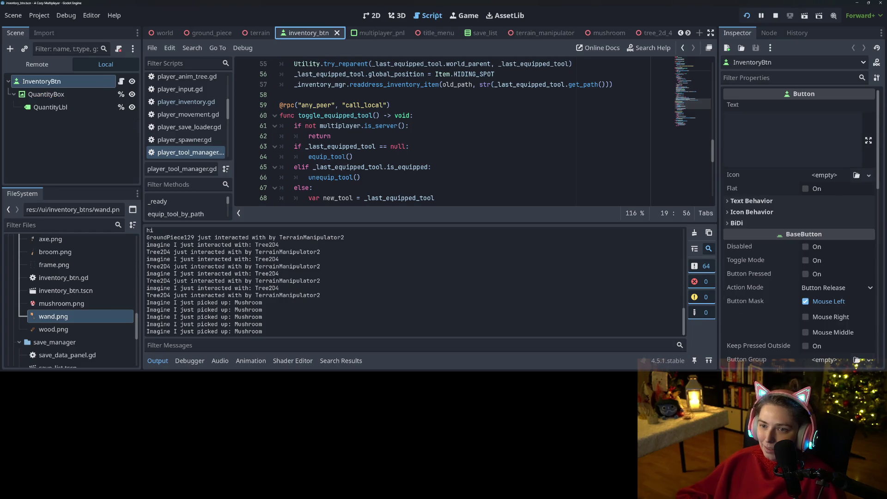
left_click(372, 15)
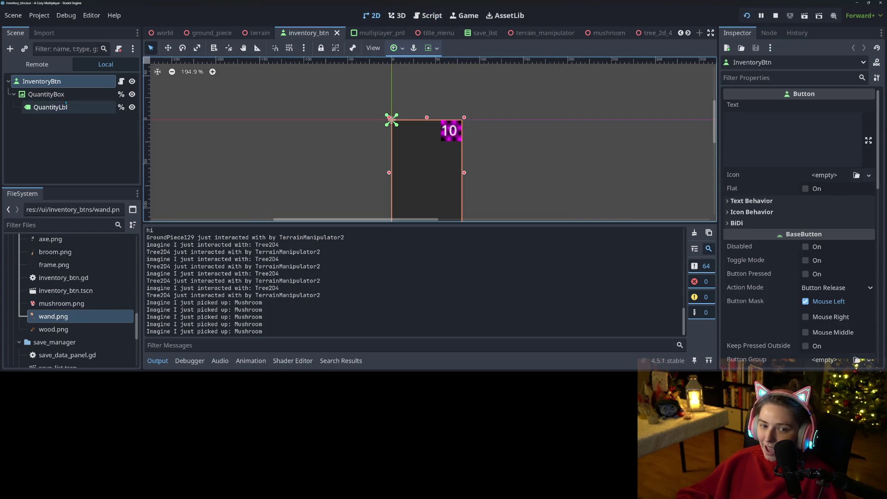
left_click(67, 94)
left_click_drag(50, 106, 68, 83)
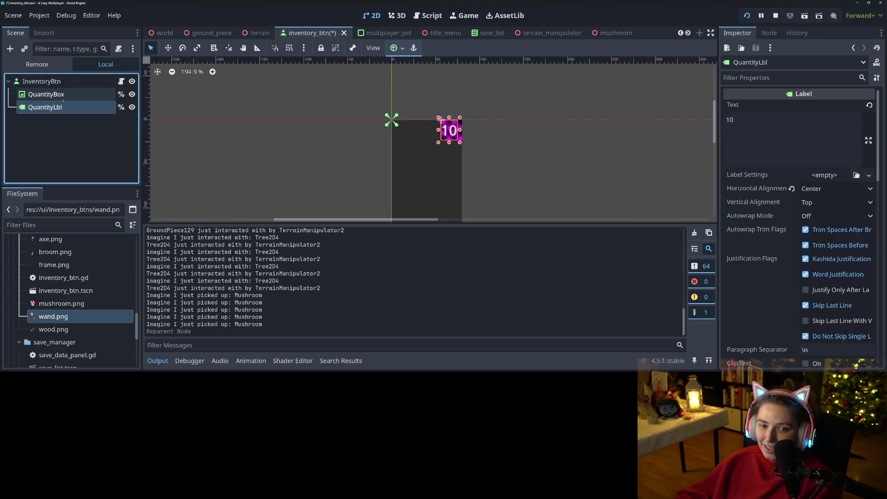
Delete the QuantityBox node from the scene
left_click(51, 93)
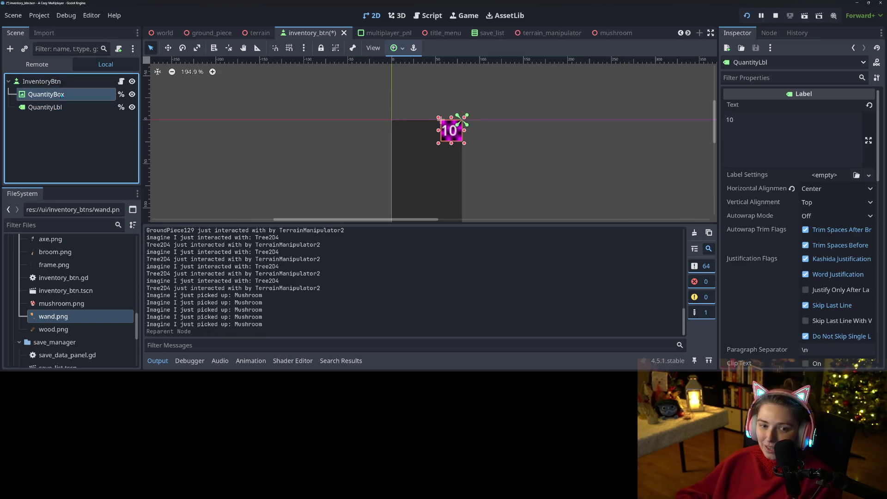
double_click(103, 96)
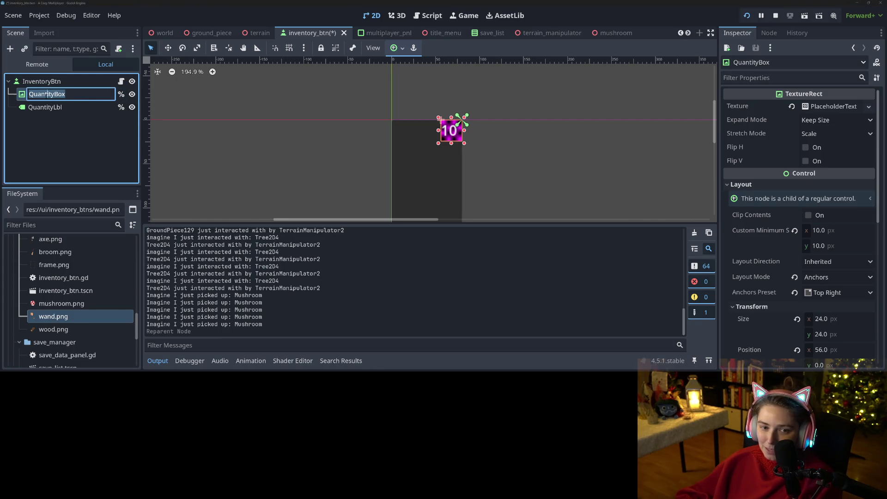
key("Escape")
key("Delete")
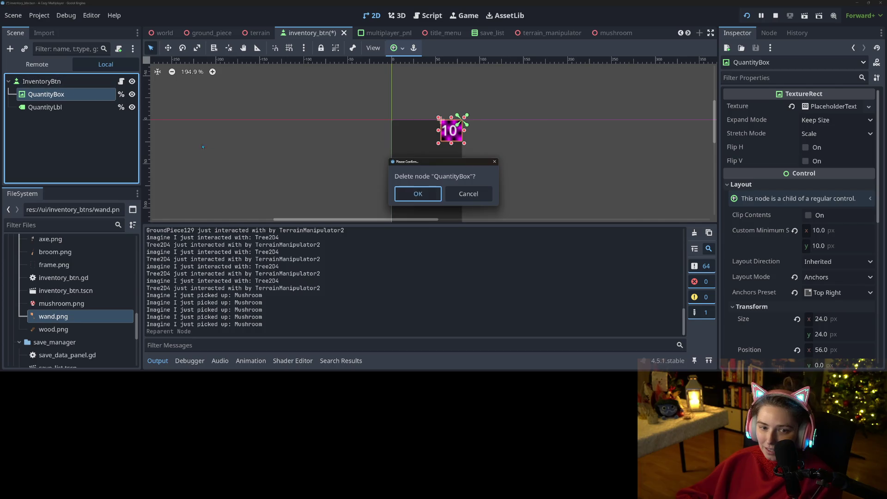
left_click(418, 193)
Change line 9 of inventory_btn.gd to toggle %QuantityLbl.visible and save
left_click(121, 81)
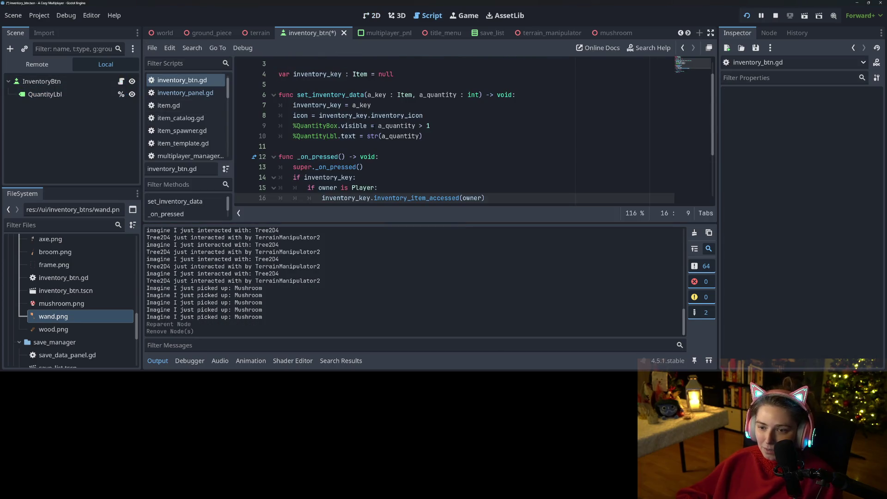
left_click(329, 126)
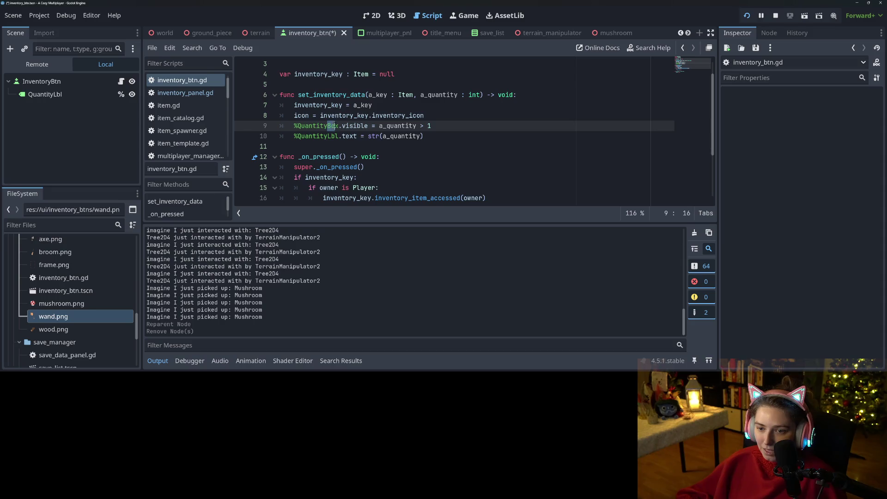
type("Lbl")
key("ctrl+s")
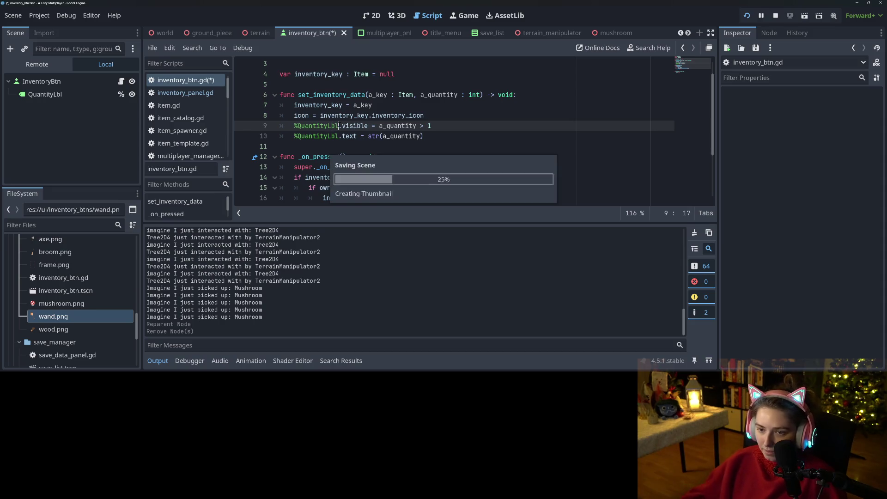
scroll(453, 130, "down", 2)
scroll(453, 129, "up", 3)
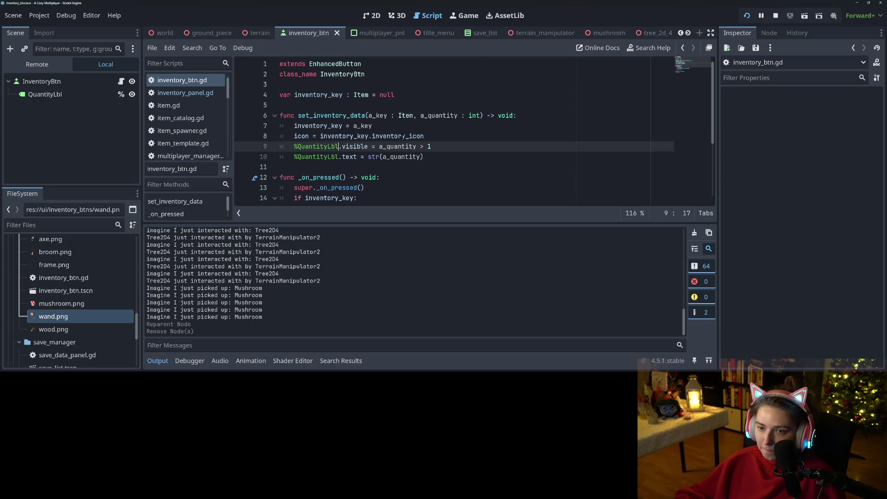
left_click(44, 95)
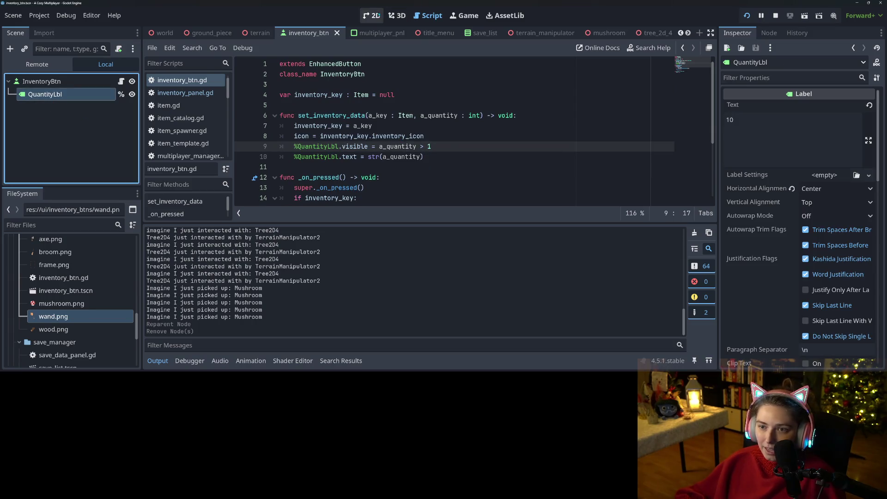
Give QuantityLbl's Normal style a new StyleBoxFlat with a translucent dark grey 595959 background
left_click(372, 15)
scroll(806, 290, "down", 15)
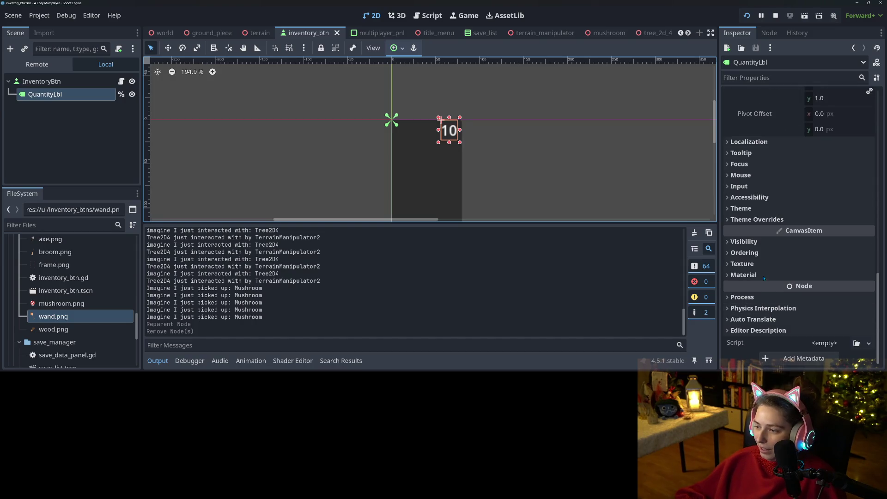
left_click(757, 220)
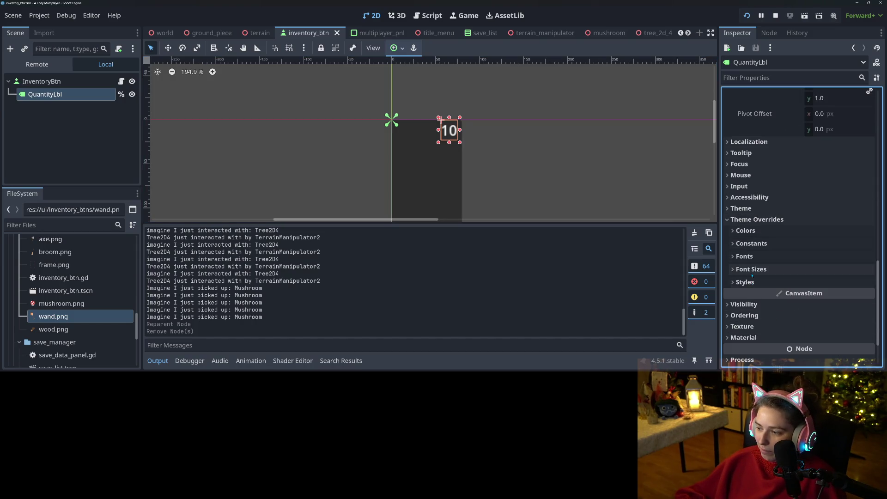
left_click(765, 280)
left_click(839, 296)
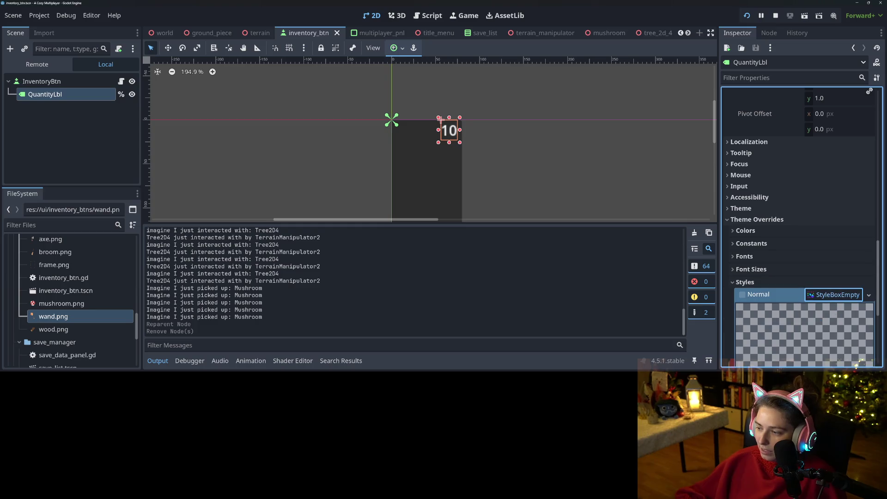
left_click(868, 295)
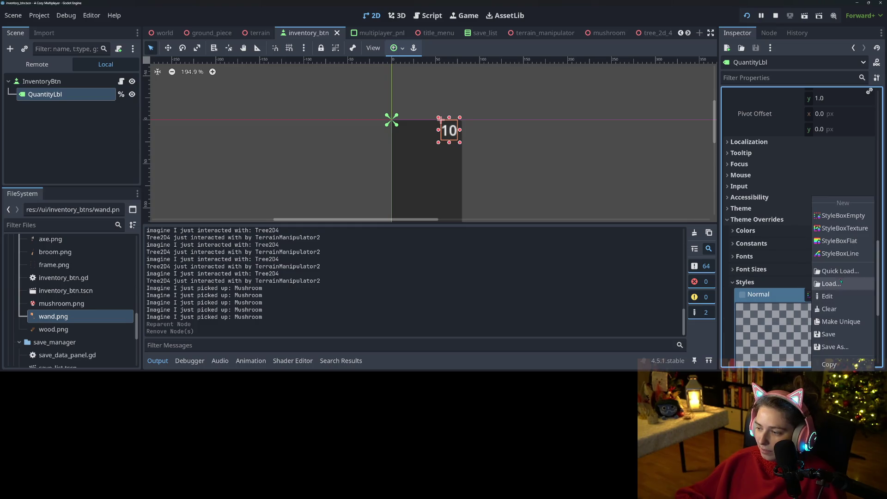
left_click(839, 240)
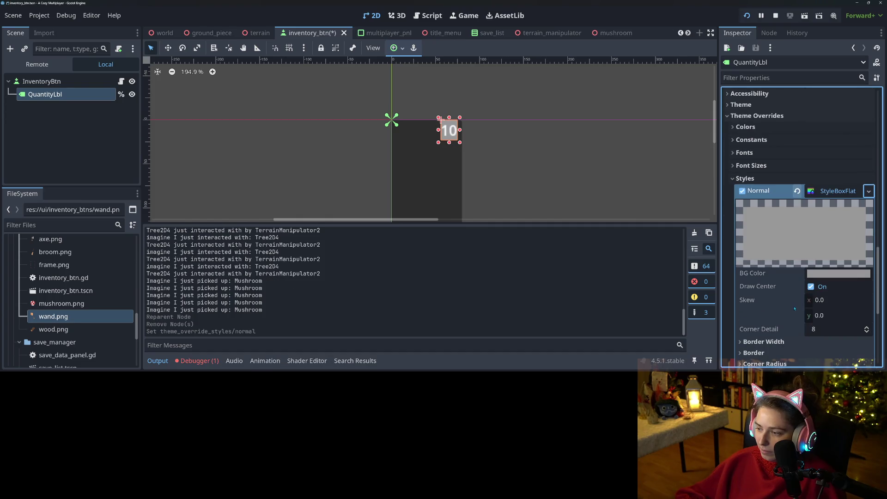
left_click(839, 273)
left_click_drag(875, 61, 875, 80)
left_click_drag(821, 222, 809, 221)
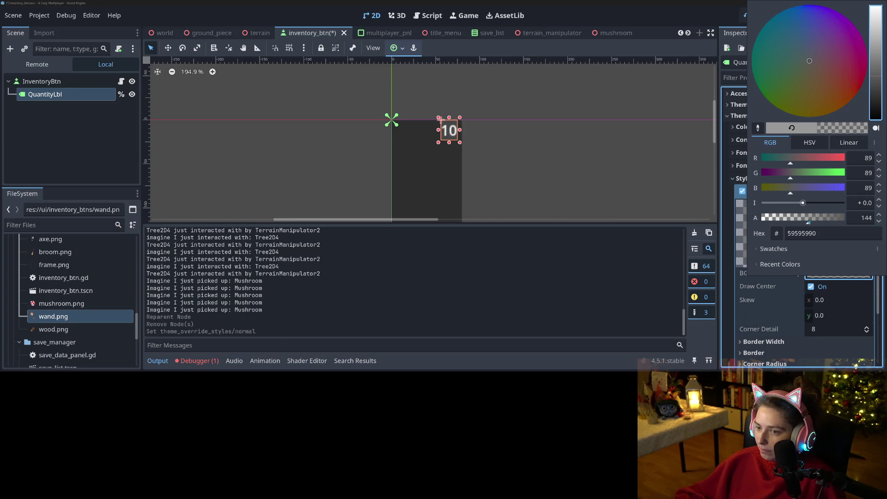
left_click(778, 309)
Set the style box content margins to 5 px
scroll(770, 291, "down", 5)
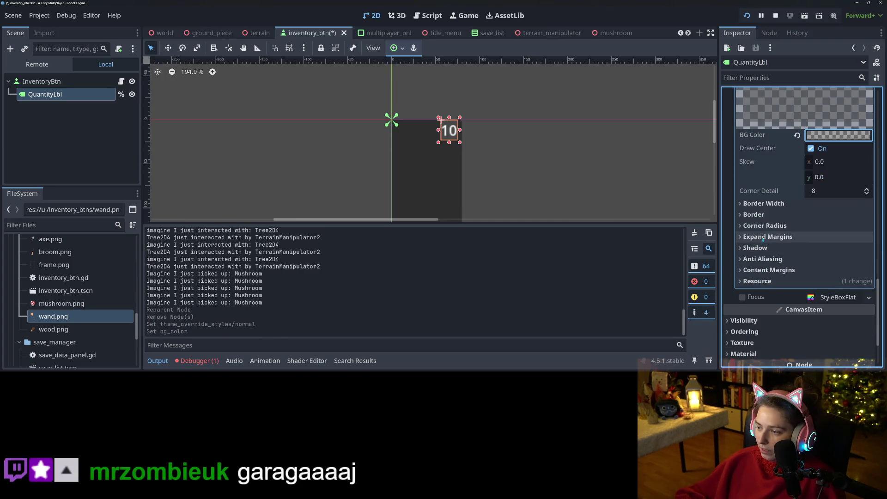
left_click(765, 271)
left_click(831, 282)
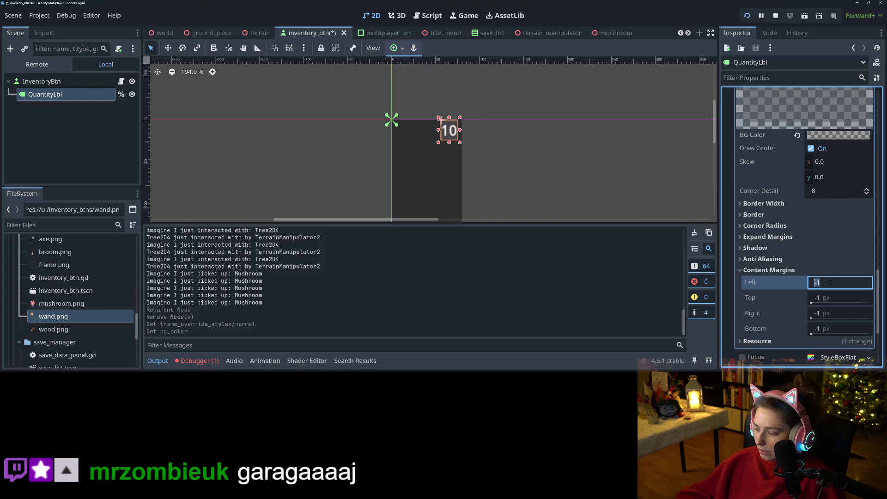
key("Tab")
key("Tab")
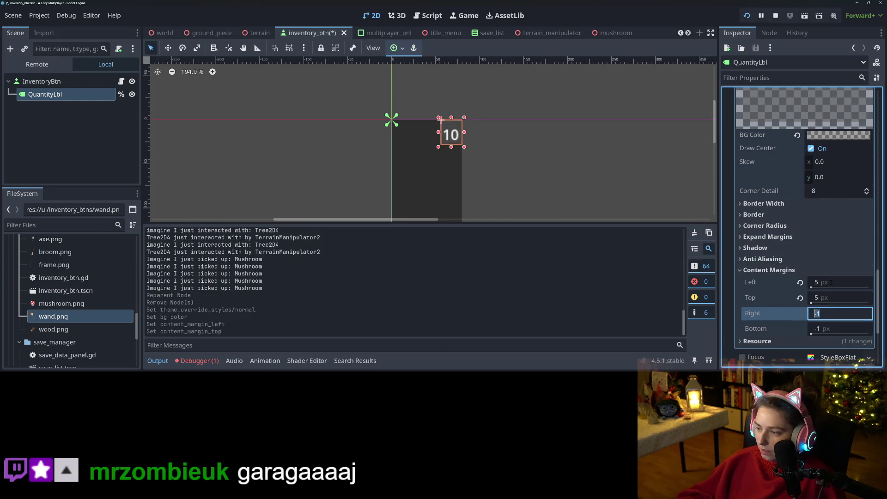
type("5")
key("Tab")
key("Return")
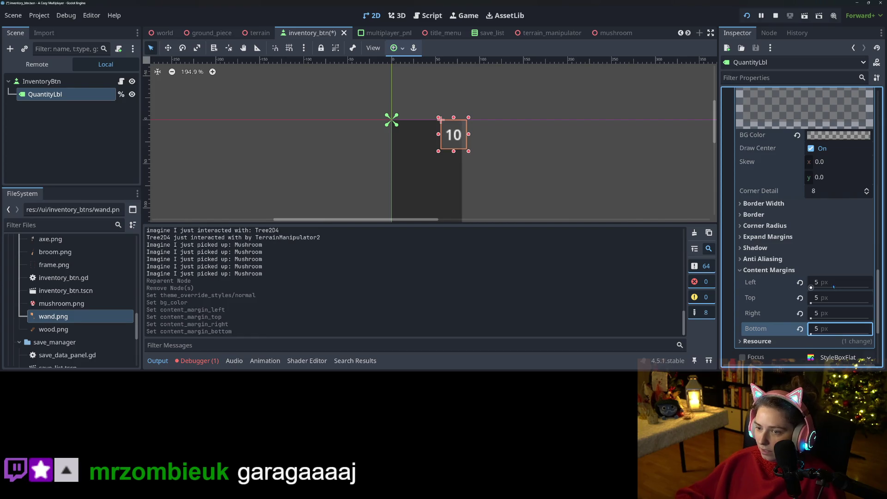
Round all four corners of the style box to 5 px
left_click(827, 226)
left_click(830, 238)
type("5")
key("Tab")
type("5")
key("Tab")
type("5")
key("Tab")
type("5")
key("Return")
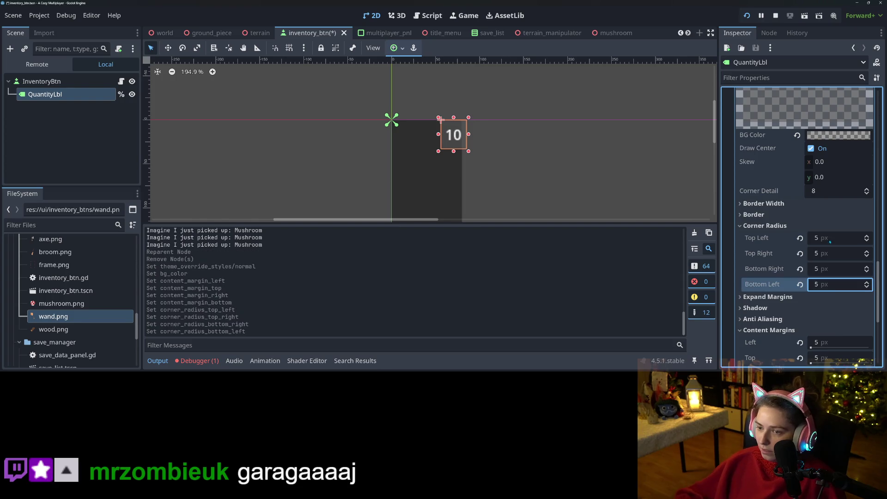
Change all four content margins to 2 px and preview the badge
scroll(823, 277, "down", 3)
left_click(826, 274)
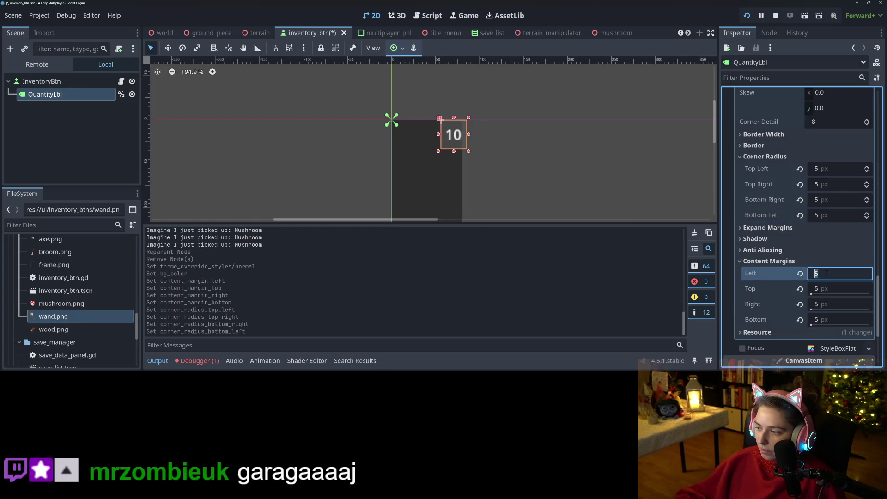
type("2")
key("Tab")
type("2")
key("Tab")
type("2")
key("Tab")
type("2")
key("Return")
left_click(494, 165)
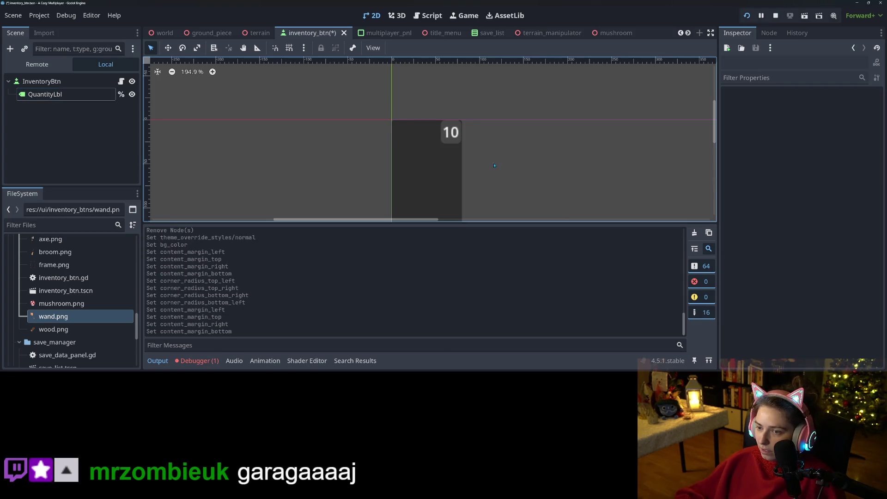
Increase all four corner radii of the badge to 15 px
left_click(452, 141)
left_click(836, 169)
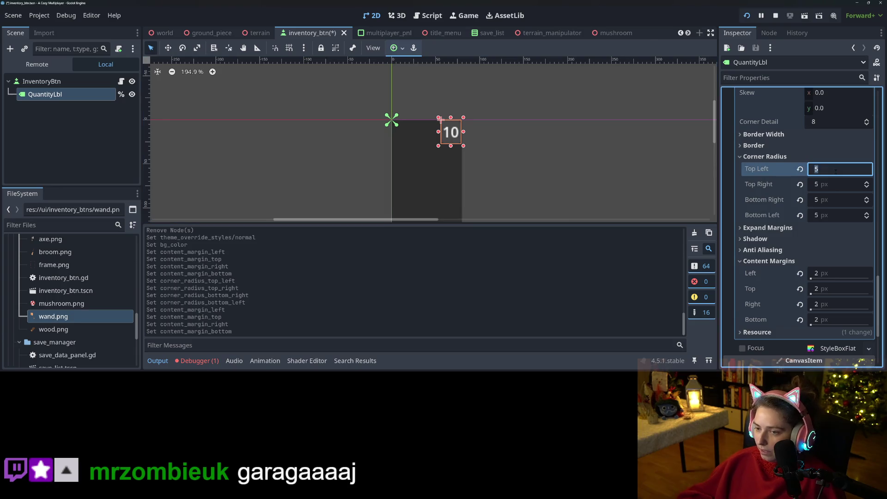
key("Tab")
type("15")
key("Tab")
type("15")
key("Tab")
type("15")
key("Return")
left_click(497, 188)
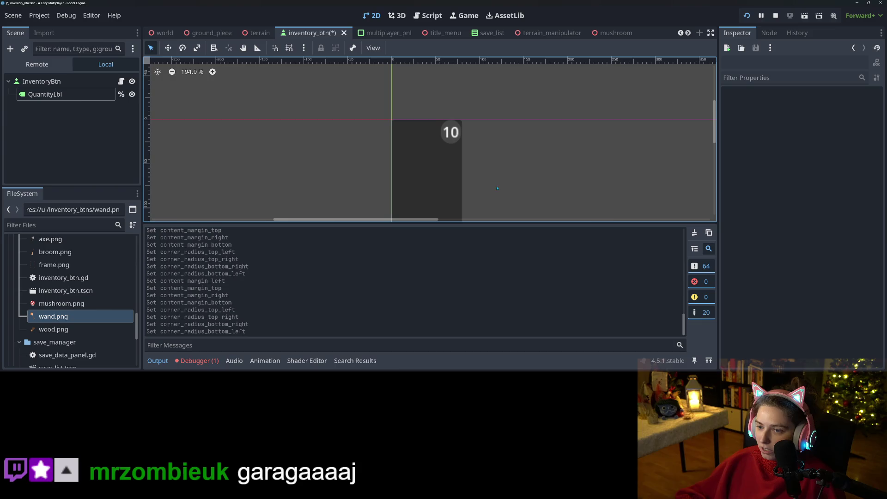
Set QuantityLbl's custom minimum size to 30 x 30
left_click(460, 141)
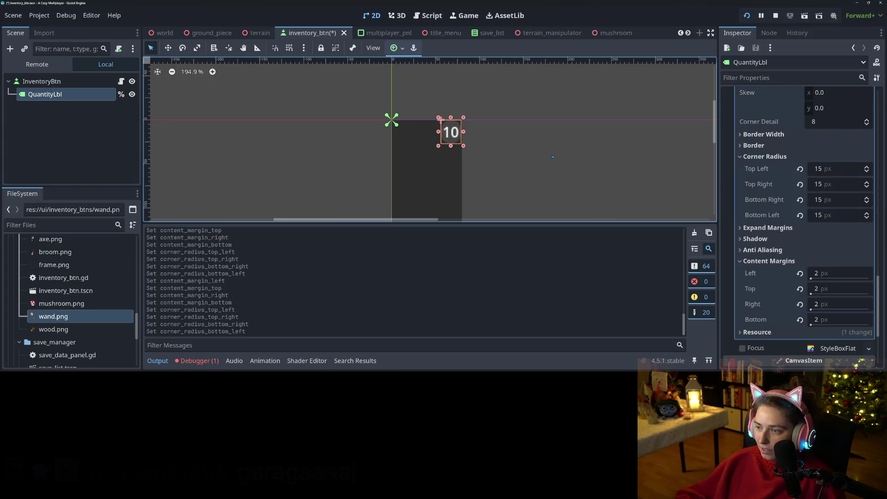
scroll(754, 268, "up", 10)
scroll(754, 268, "up", 5)
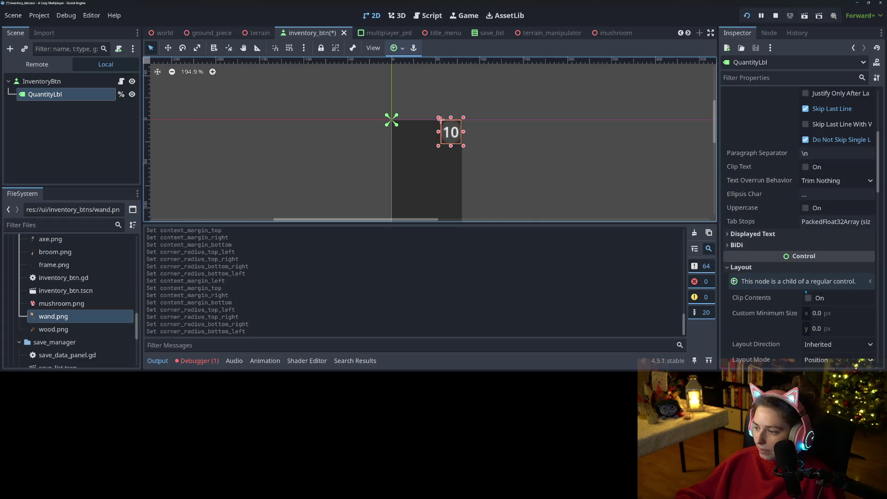
left_click(828, 244)
type("30")
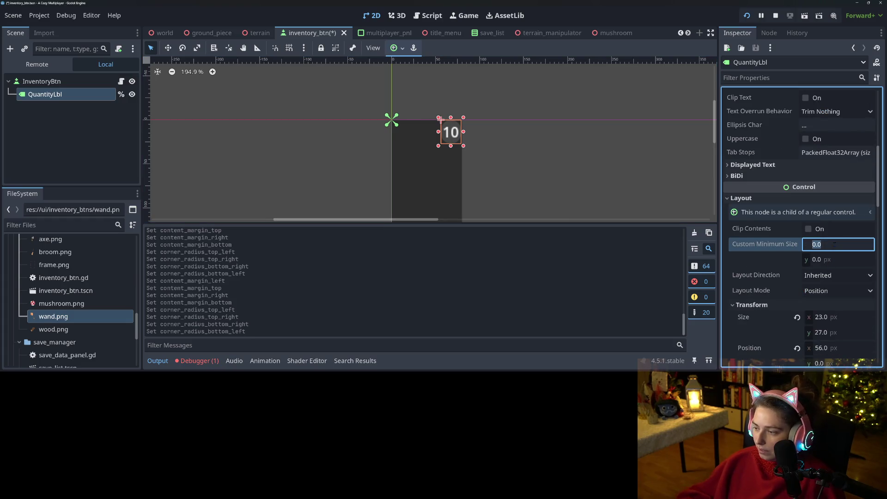
key("Tab")
type("30")
key("Return")
left_click(569, 188)
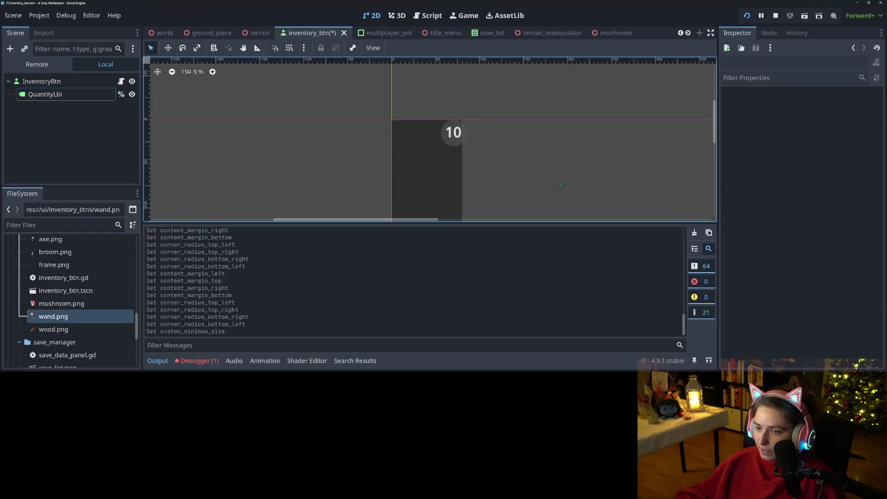
Drag the badge onto the inventory button's top-right corner
left_click_drag(456, 138, 450, 135)
left_click(525, 157)
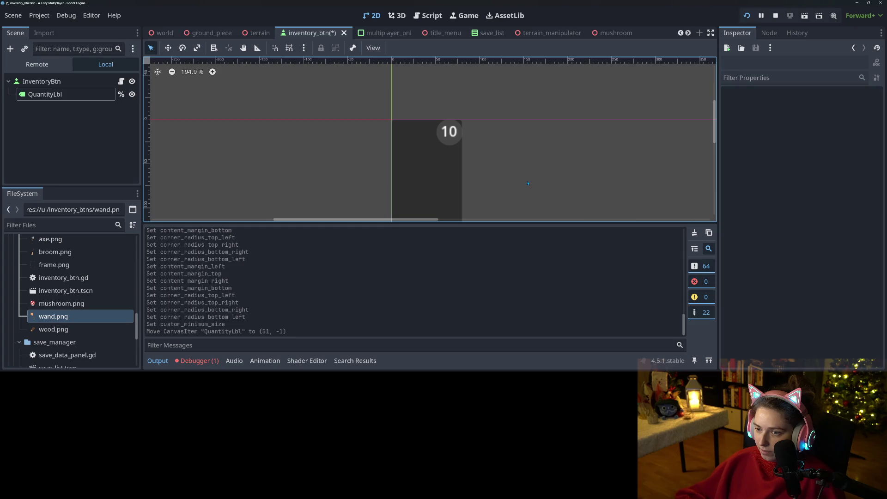
left_click(448, 134)
left_click_drag(447, 135, 447, 136)
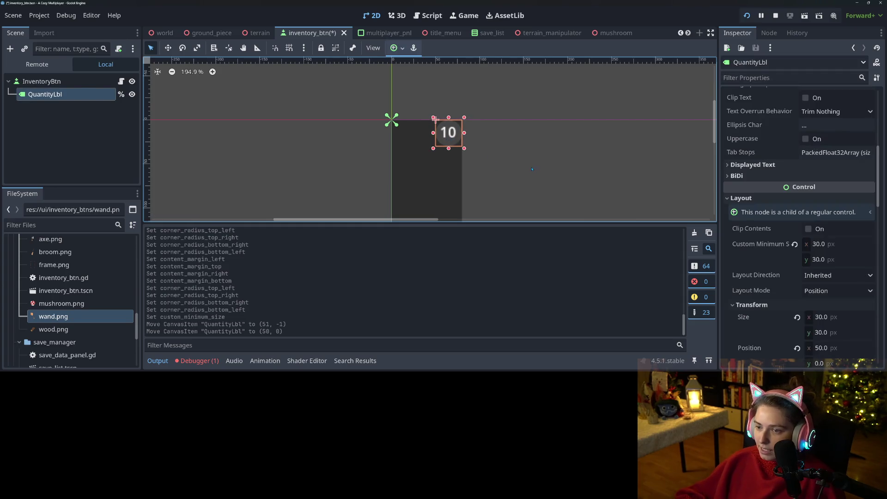
left_click(524, 174)
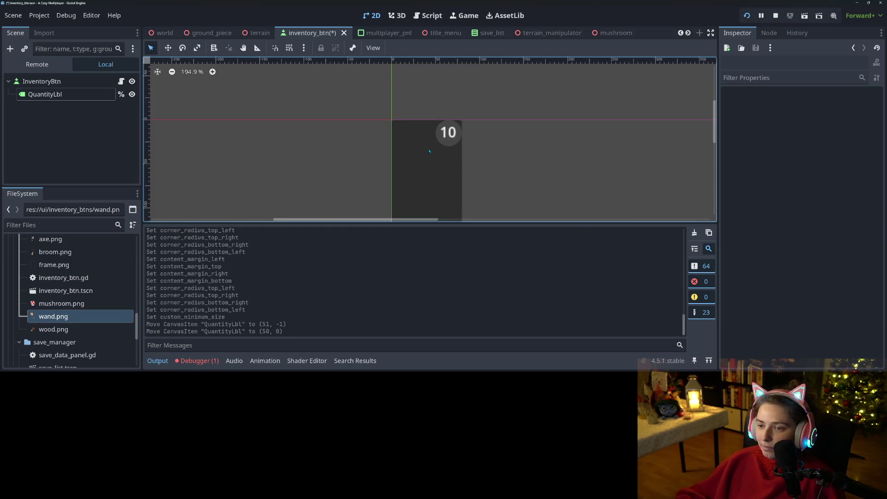
scroll(425, 151, "up", 4)
left_click_drag(449, 142, 459, 135)
Change the badge background to fully opaque purple 592359
scroll(807, 289, "down", 8)
scroll(806, 290, "down", 5)
left_click(846, 241)
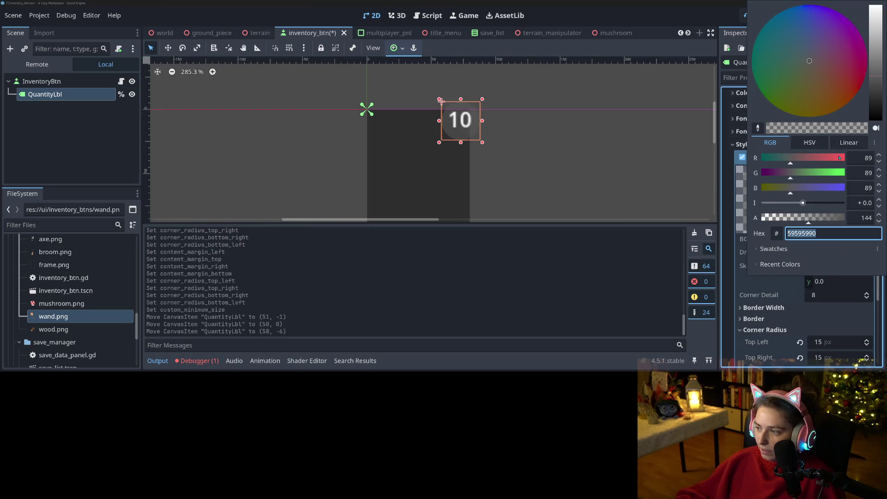
left_click_drag(808, 216, 828, 224)
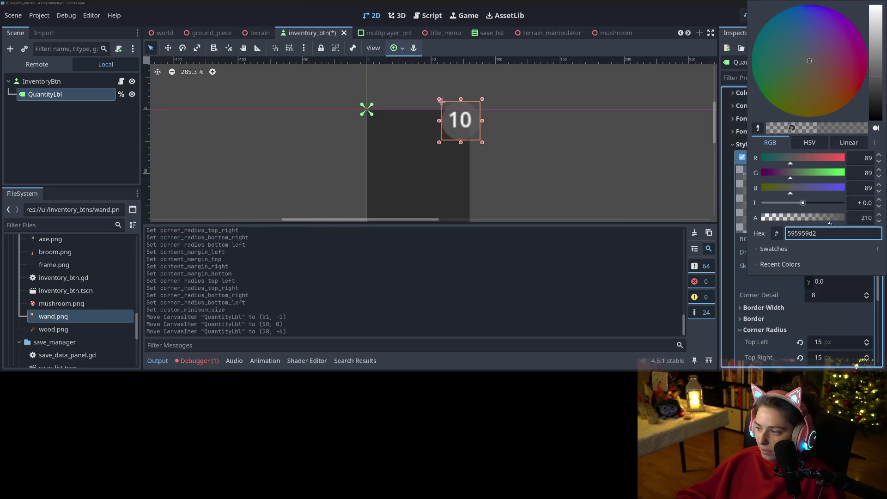
left_click(769, 294)
left_click(839, 240)
key("End")
key("BackSpace")
key("BackSpace")
left_click(773, 177)
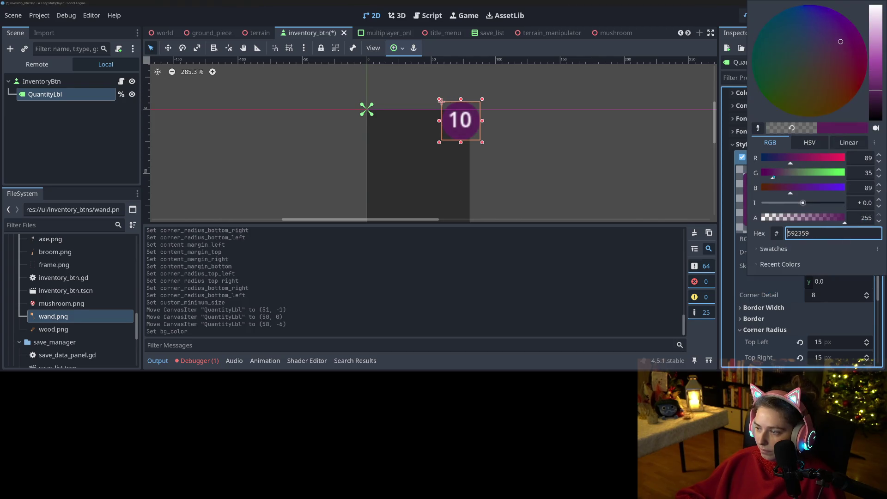
left_click(753, 288)
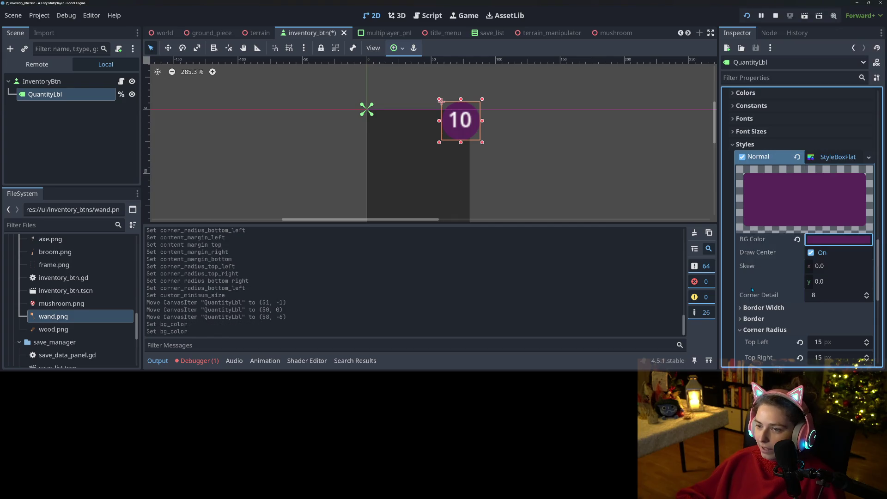
Save the inventory button scene and recentre the view on the button
key("ctrl+s")
scroll(517, 211, "down", 5)
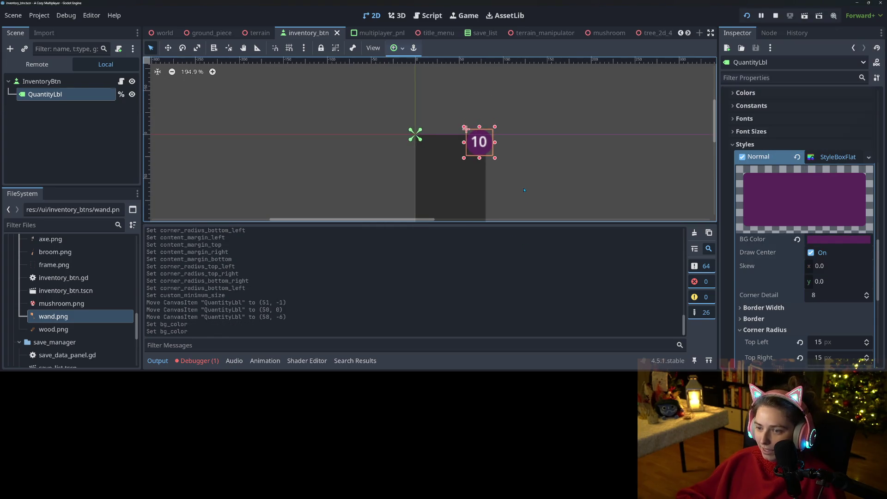
left_click(518, 211)
scroll(479, 120, "up", 4)
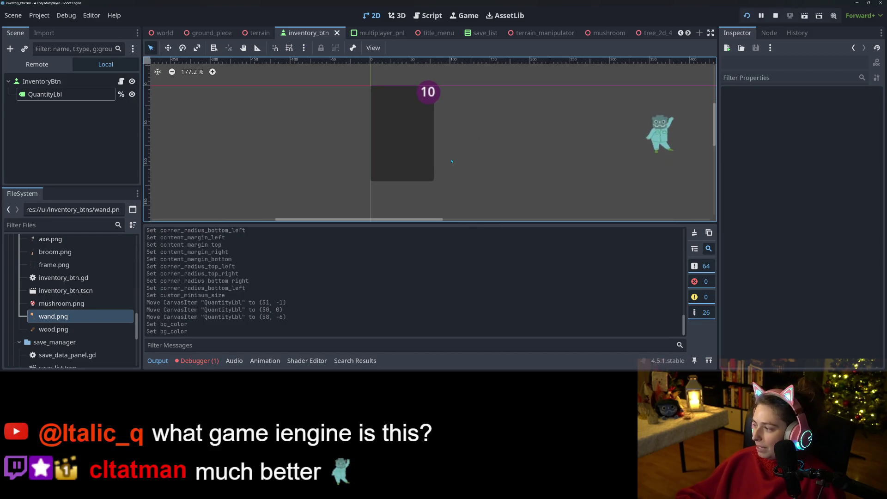
scroll(418, 153, "down", 2)
left_click_drag(417, 159, 430, 185)
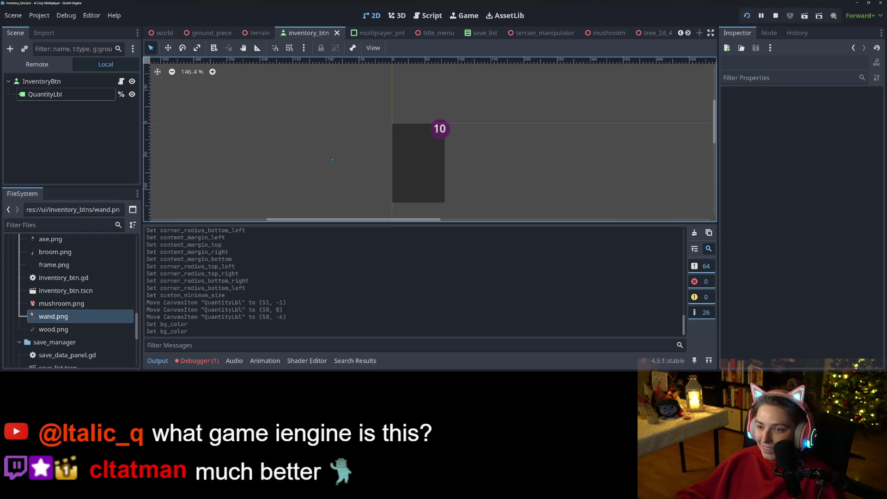
Show the Errors list for debugger Session 2
left_click(199, 361)
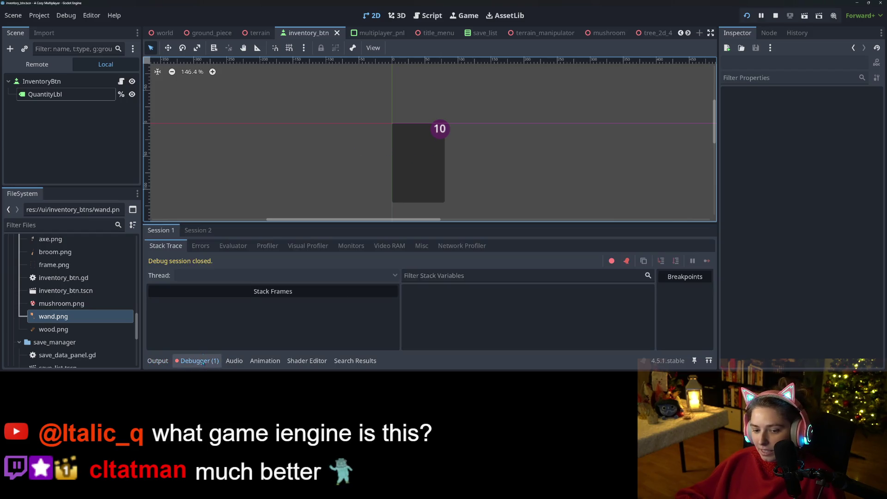
left_click(199, 231)
left_click(205, 247)
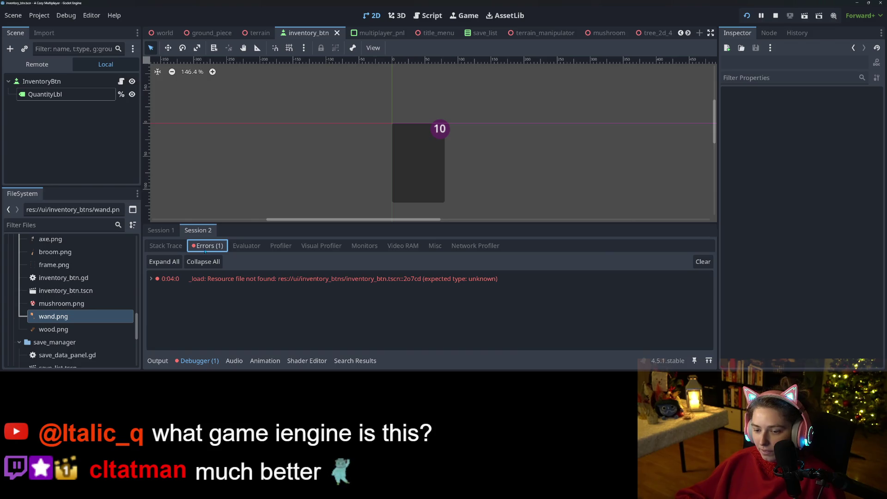
Stop the running game and clear the debugger's error list
left_click(776, 15)
left_click(554, 331)
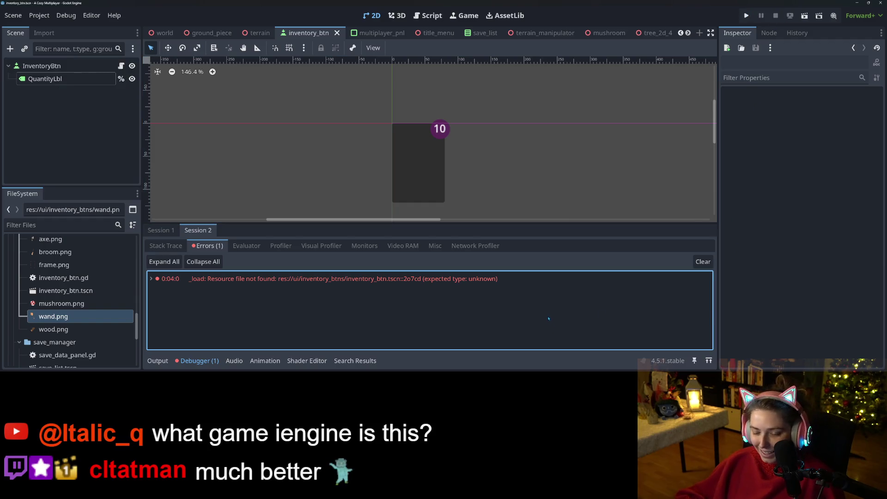
left_click(695, 262)
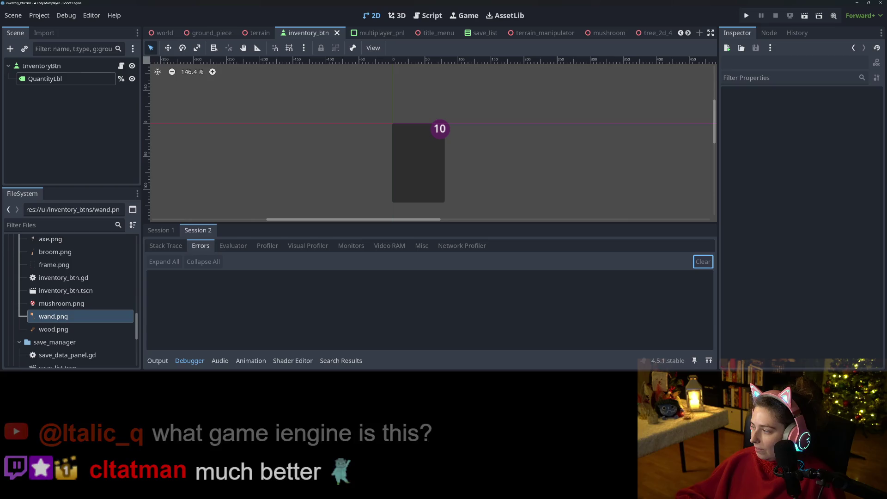
key("alt+Tab")
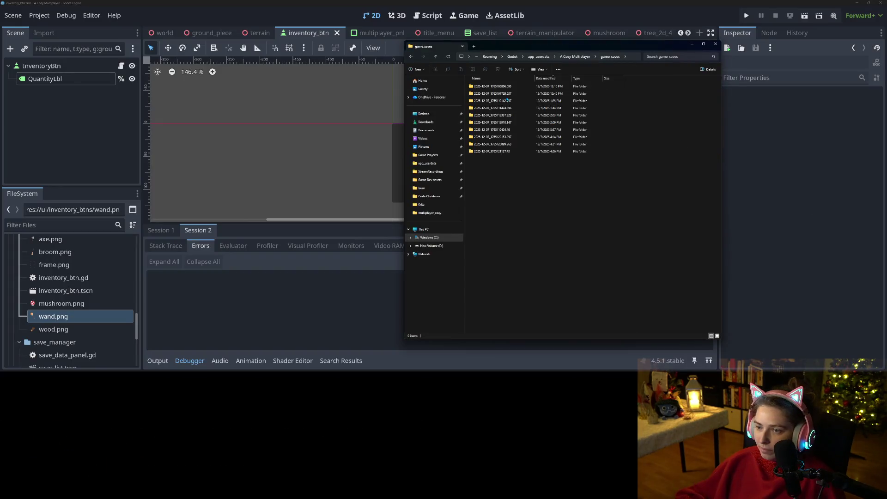
Open the first dated save's game_data file and move the editor aside
double_click(503, 86)
left_click(503, 88)
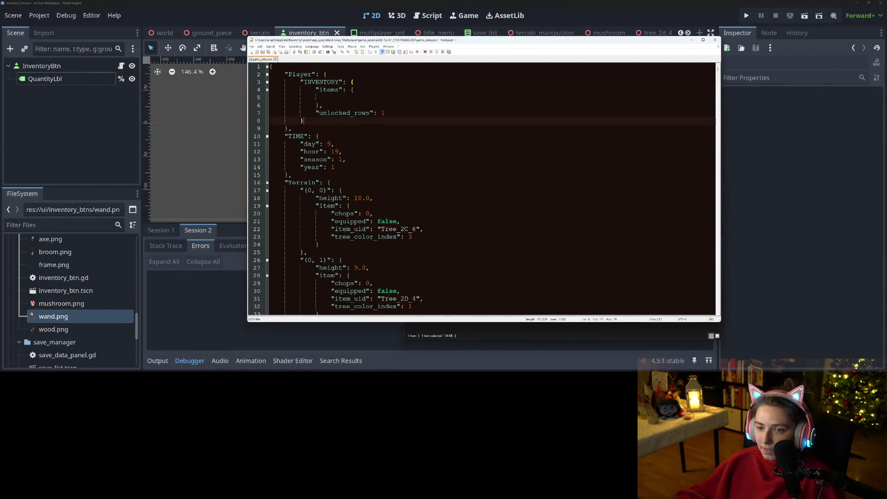
mouse_move(426, 37)
left_mouse_down()
mouse_move(188, 38)
mouse_move(205, 38)
left_mouse_up()
left_click(527, 117)
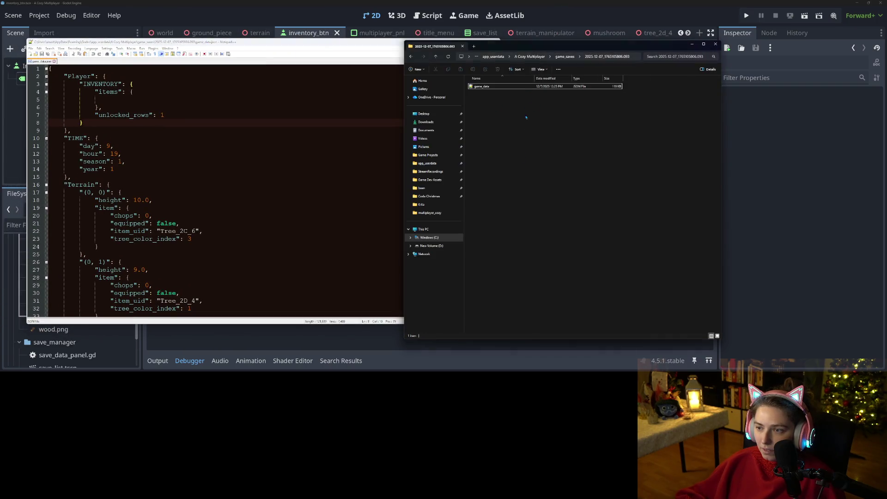
left_click(565, 58)
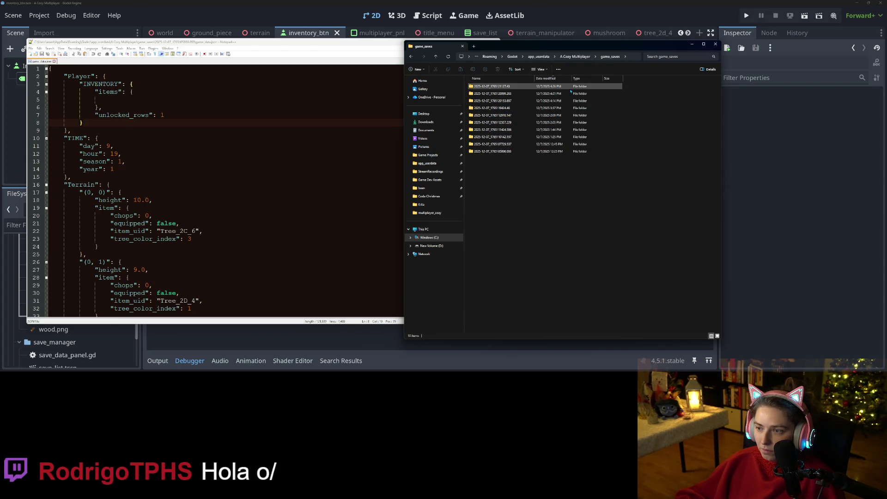
Check the newest save's game_data shows Mushroom quantity 10, then close the editor
double_click(559, 86)
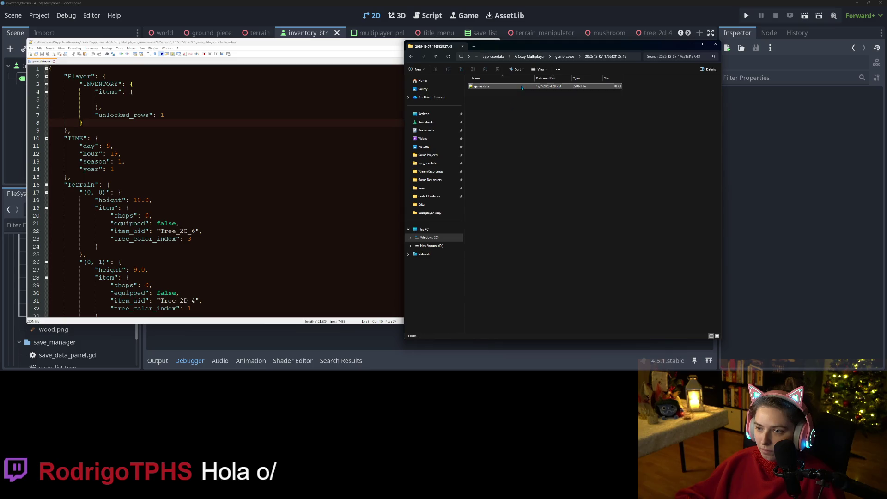
double_click(559, 87)
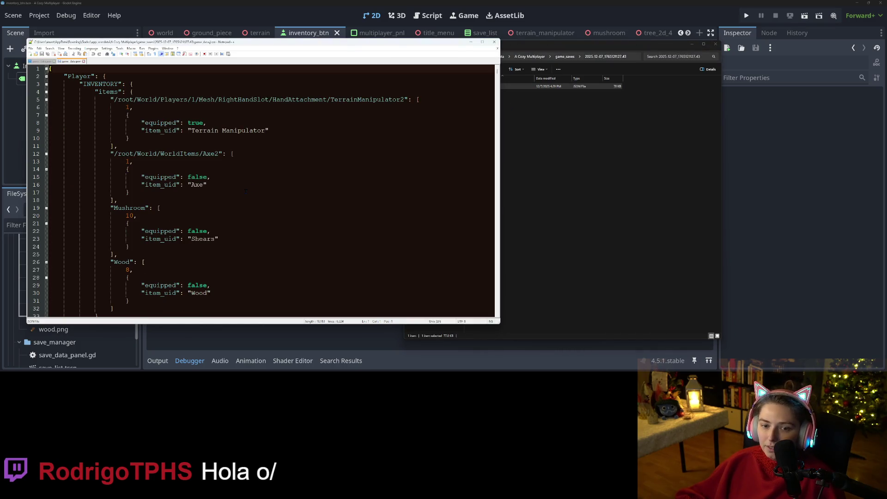
scroll(245, 191, "down", 3)
left_click(148, 185)
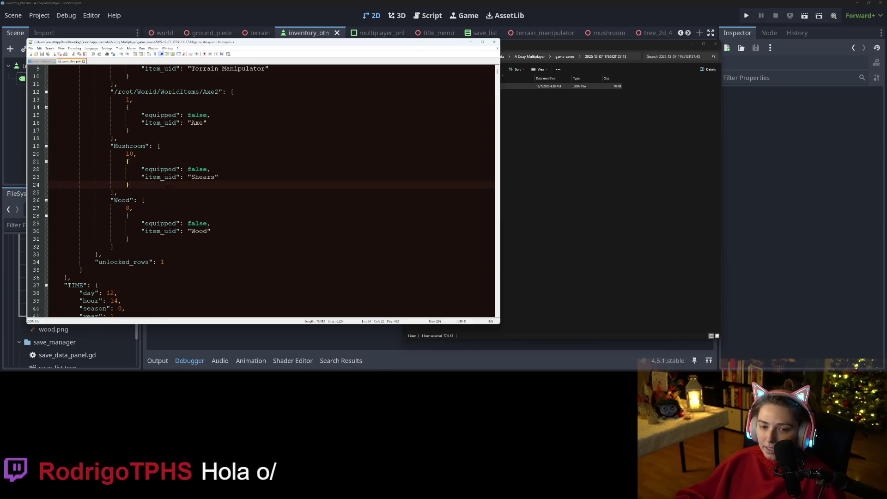
left_click(520, 113)
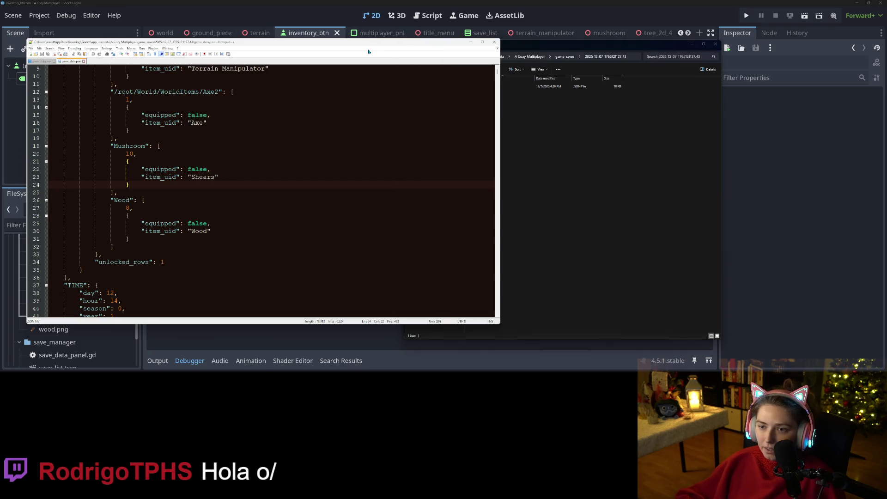
left_click(396, 42)
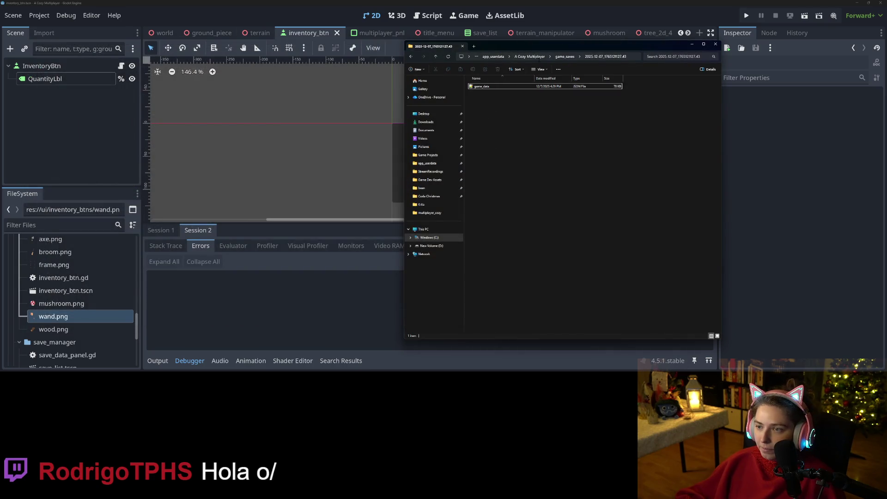
Delete all ten dated save folders from game_saves and close Explorer
left_click(561, 57)
left_click_drag(519, 208, 485, 85)
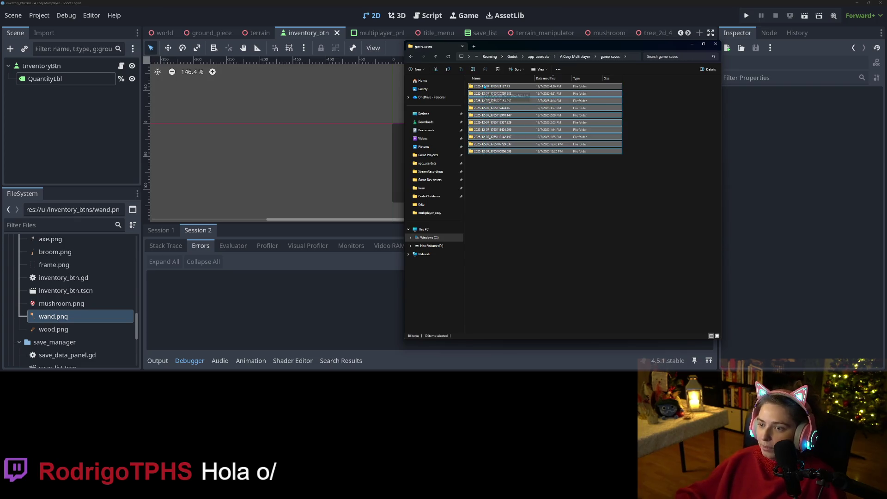
key("Delete")
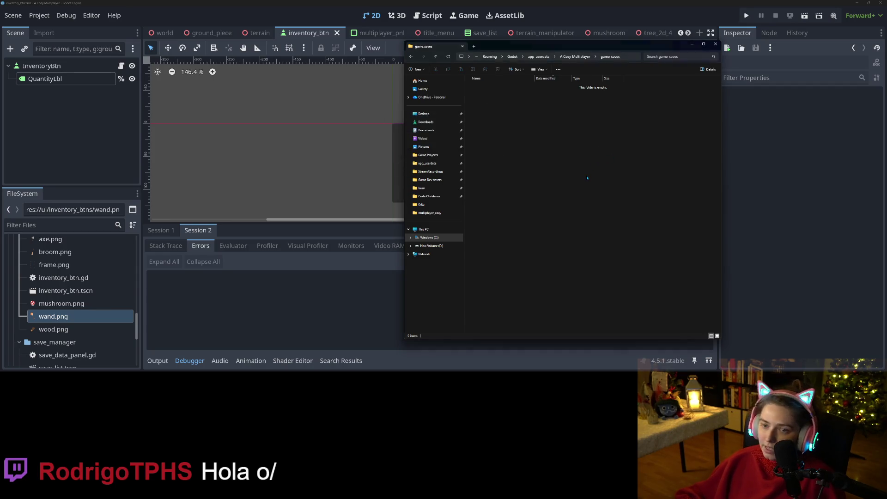
left_click(692, 44)
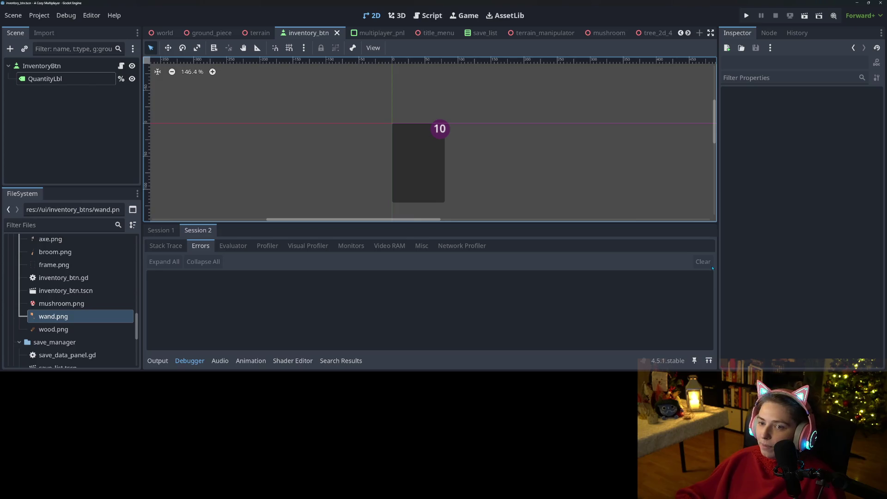
scroll(456, 181, "down", 3)
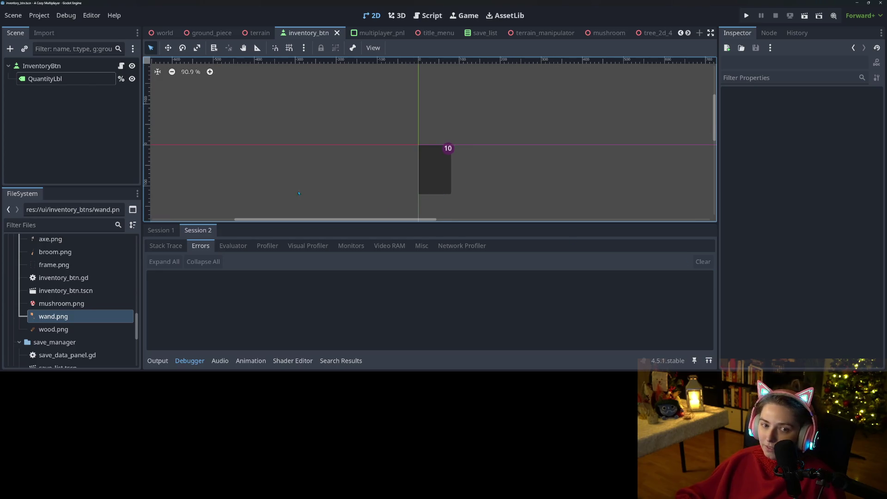
left_click(160, 230)
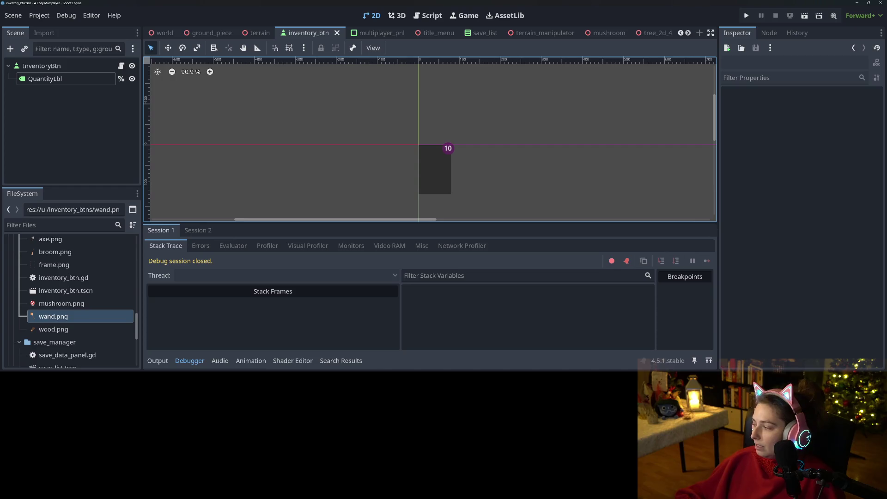
key("alt+Tab")
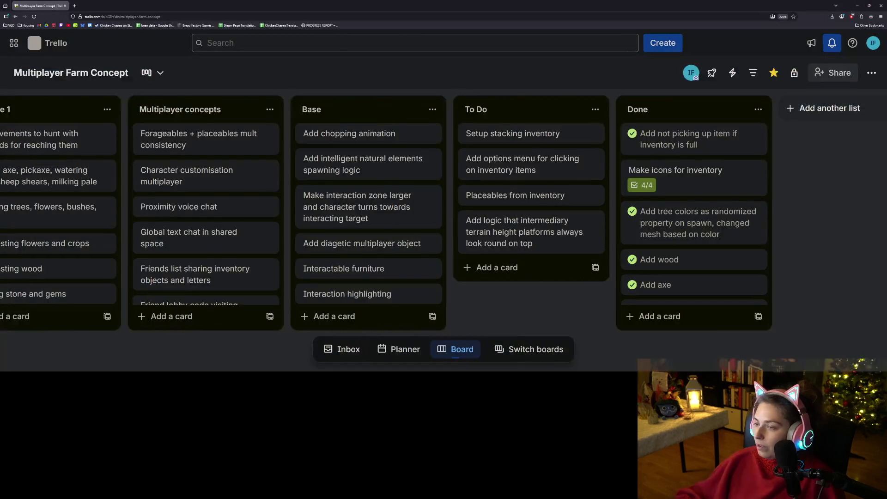
Complete Setup stacking inventory and Make icons for inventory, moving the first into Done
left_click(470, 133)
left_click_drag(476, 134, 678, 131)
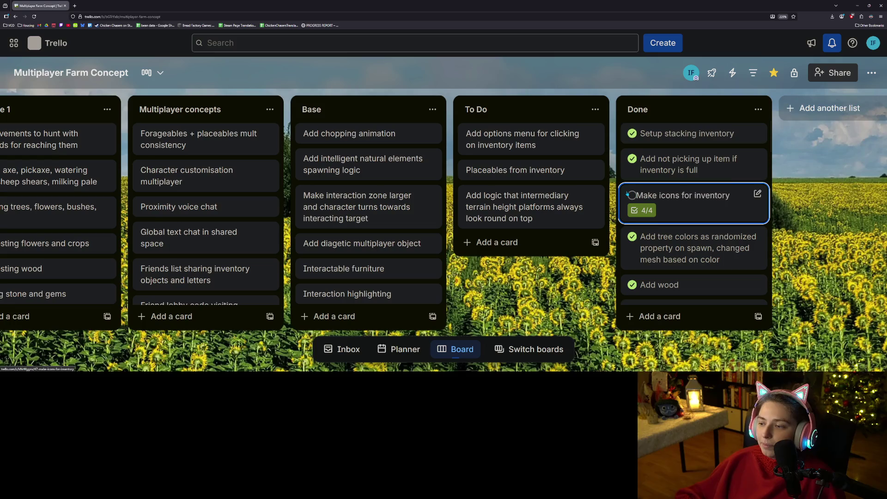
left_click(632, 196)
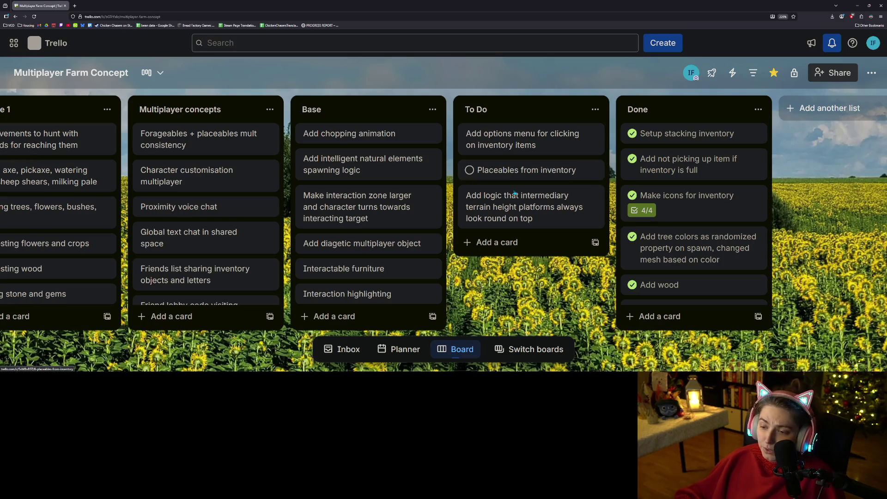
Add the To Do card 'Set objects picked up to move to world object holder'
left_click(517, 243)
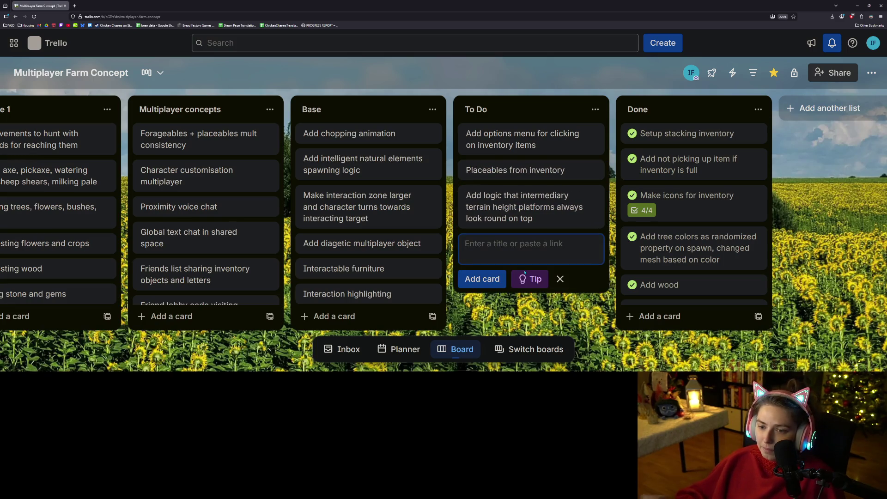
type("Set objects picked up to move to parte")
key("BackSpace")
type("n")
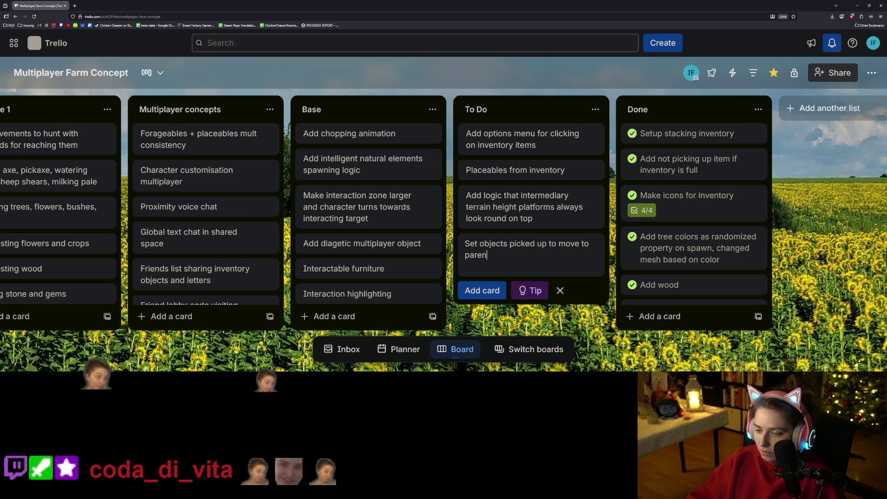
key("BackSpace")
key("BackSpace")
key("BackSpace")
key("BackSpace")
key("BackSpace")
type("w")
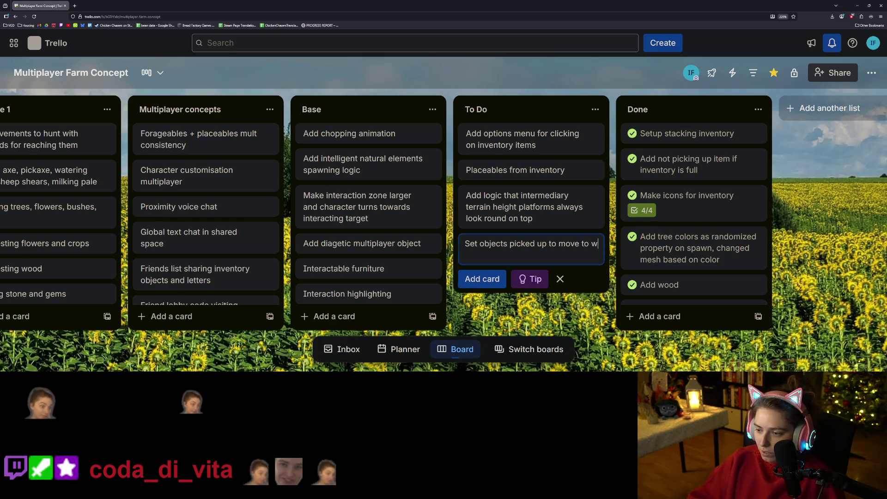
type("orld object holder")
key("Return")
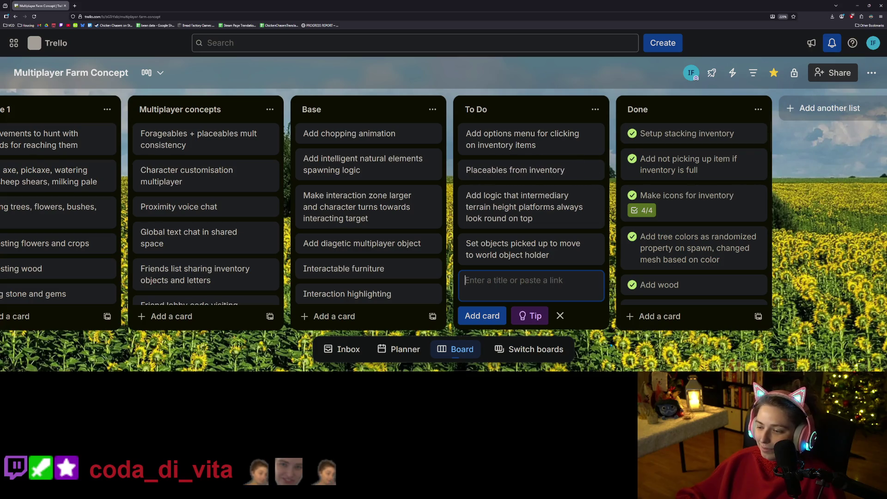
key("Escape")
left_click(857, 6)
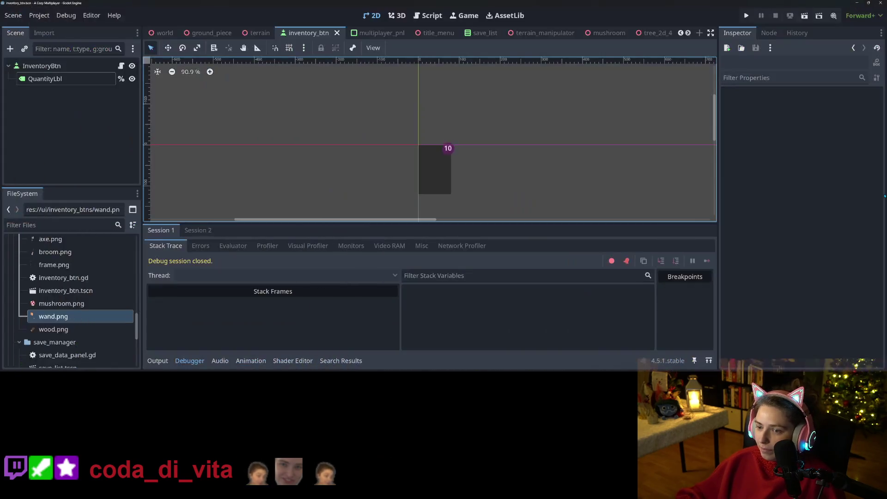
Review the wood.tscn, time.gd and player.tscn diffs, toggling player.tscn's collision_mask line 285 on and off
key("alt+Tab")
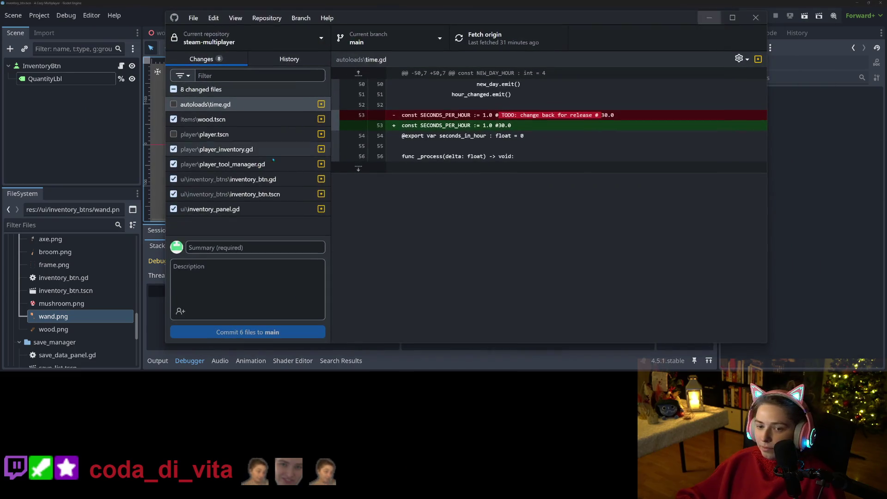
left_click(238, 120)
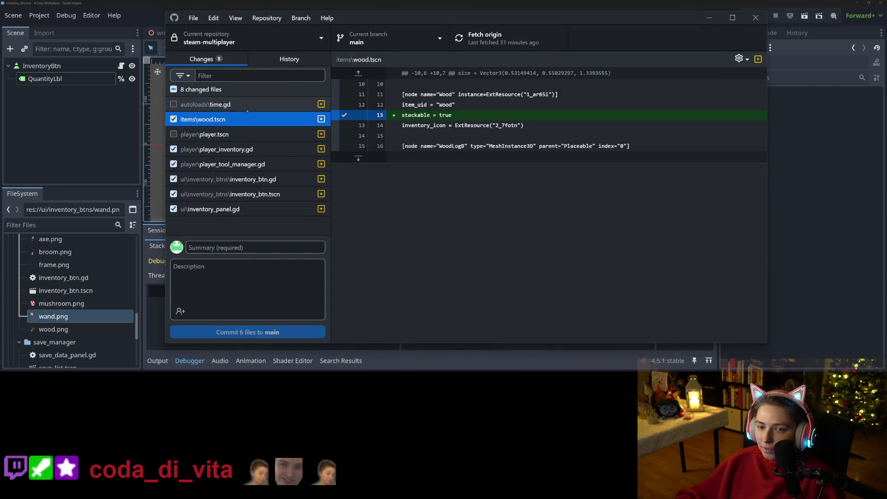
left_click(240, 105)
left_click(246, 119)
left_click(245, 134)
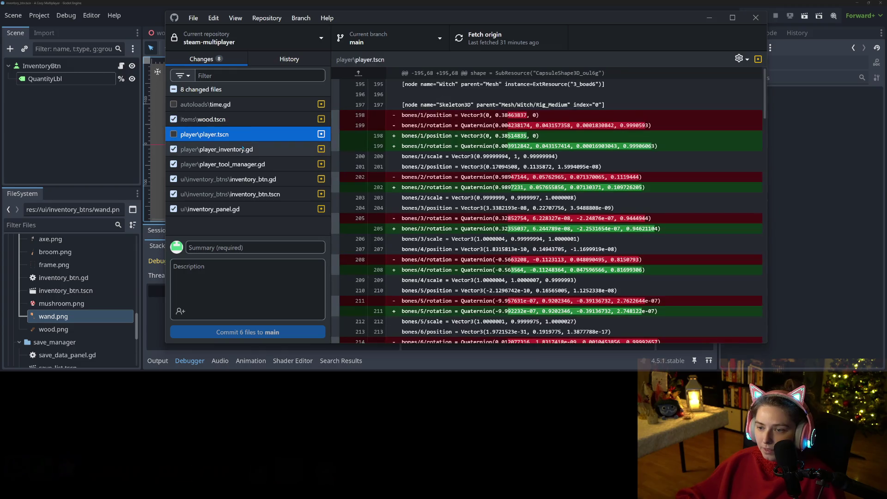
scroll(480, 244, "down", 7)
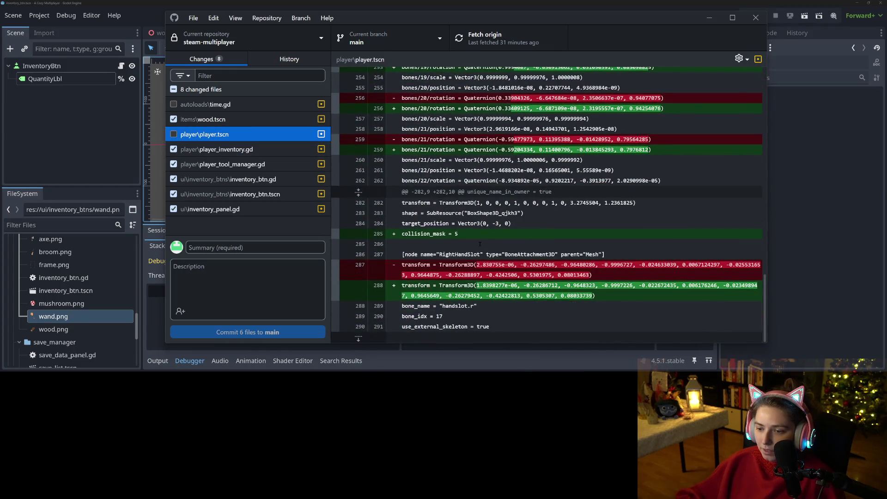
left_click(366, 233)
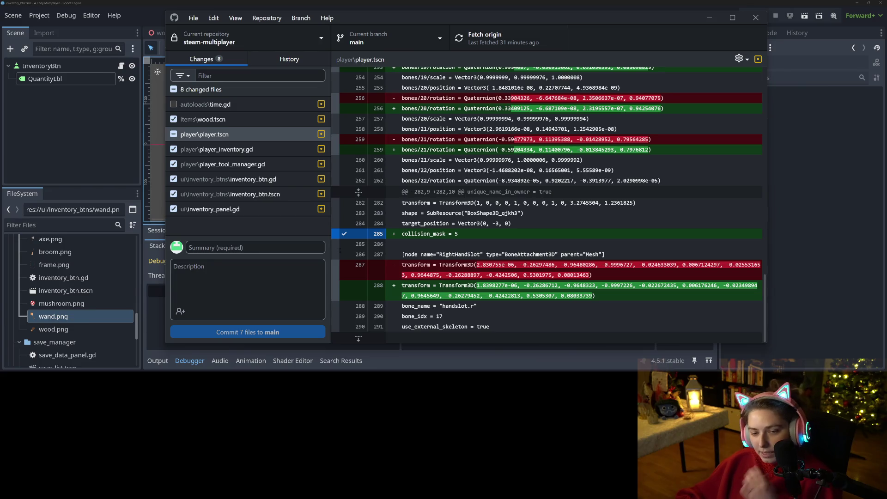
left_click(365, 233)
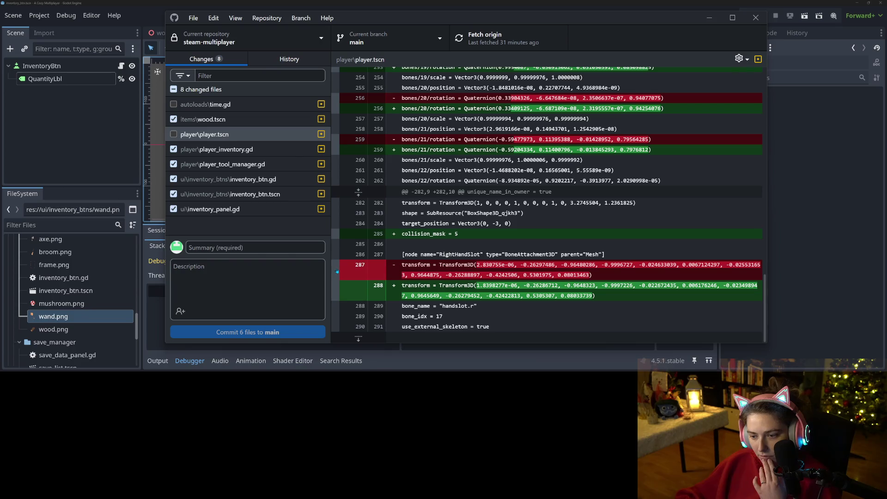
Review the diffs of player_inventory.gd, player_tool_manager.gd, inventory_btn.gd, inventory_btn.tscn and inventory_panel.gd
scroll(368, 290, "up", 6)
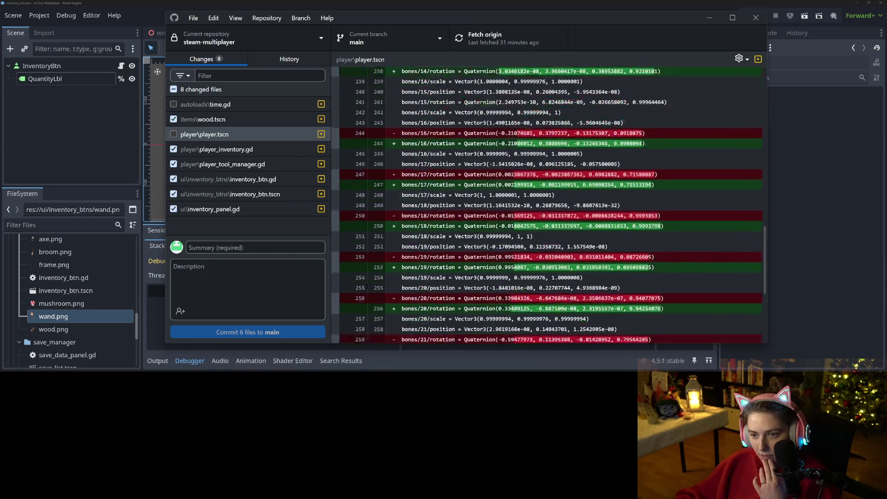
scroll(369, 290, "up", 8)
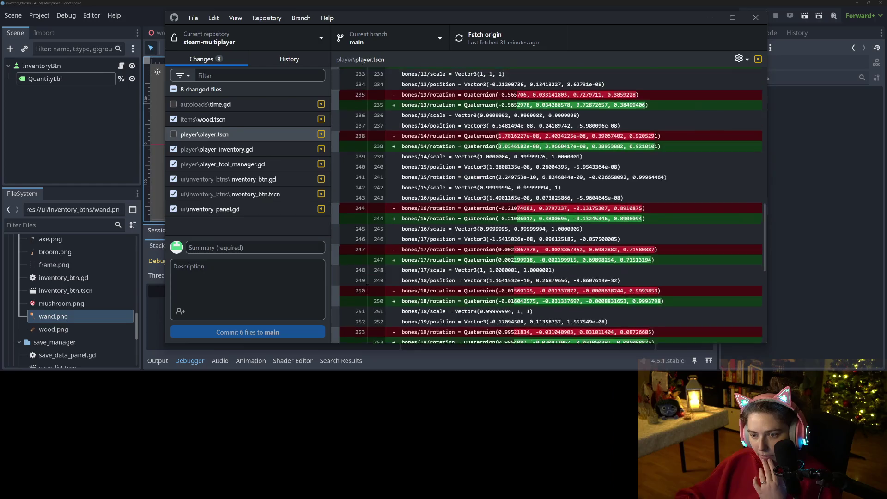
scroll(368, 290, "up", 8)
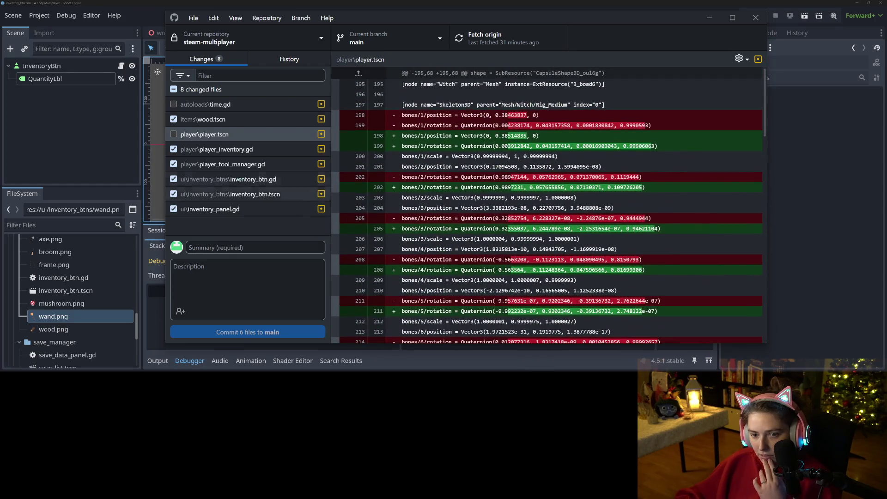
left_click(240, 153)
key("Down")
key("Up")
scroll(548, 206, "down", 10)
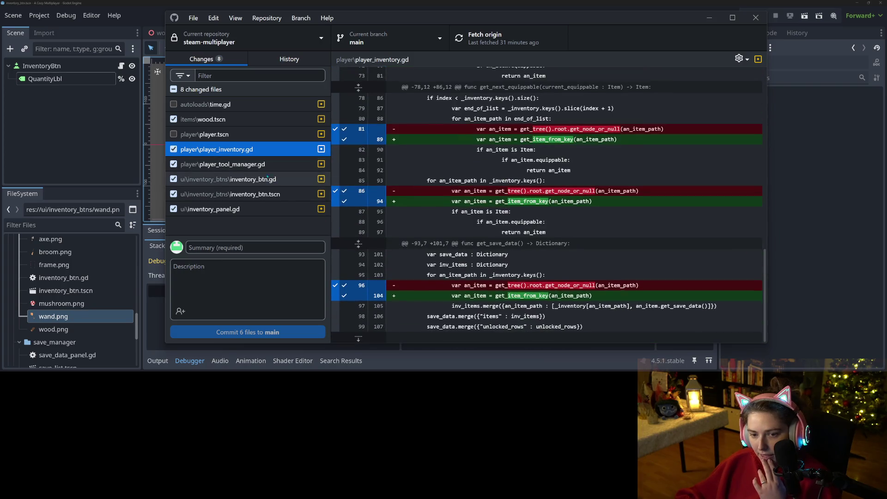
key("Down")
left_click(261, 180)
left_click(262, 194)
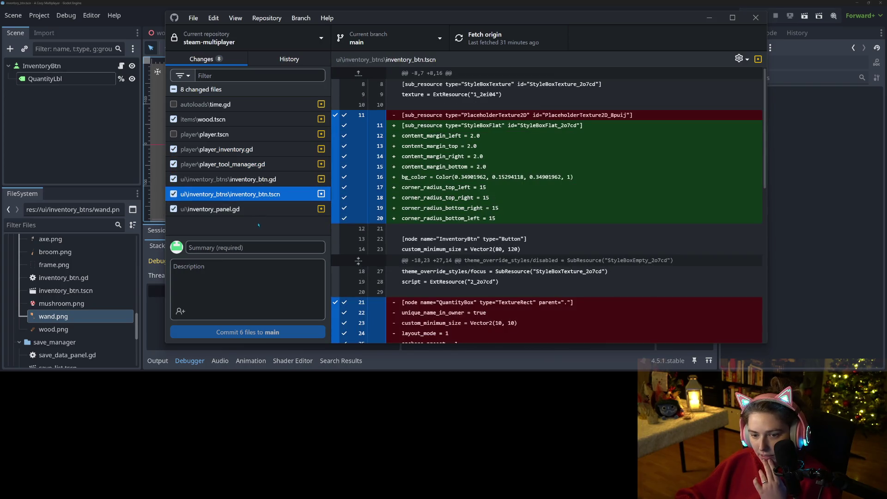
left_click(266, 209)
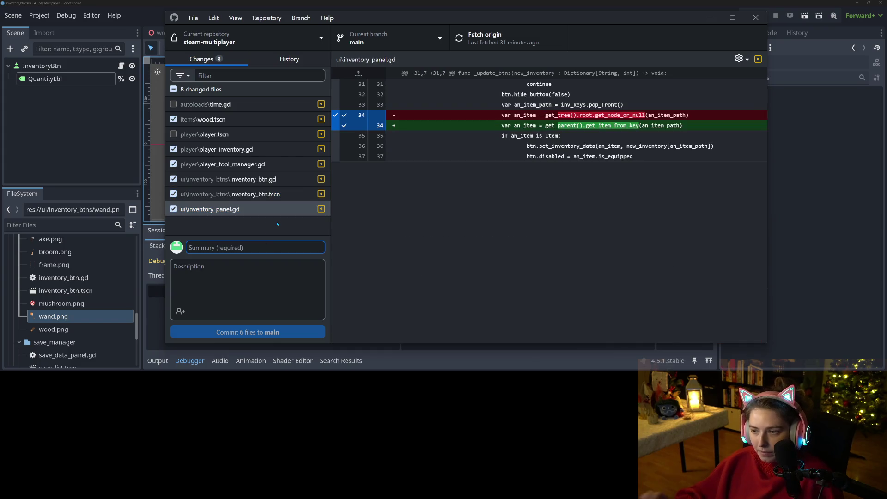
Enter 'sets inventory to handle stackable objects' as the commit summary for the 6 files
type("sets inventory to")
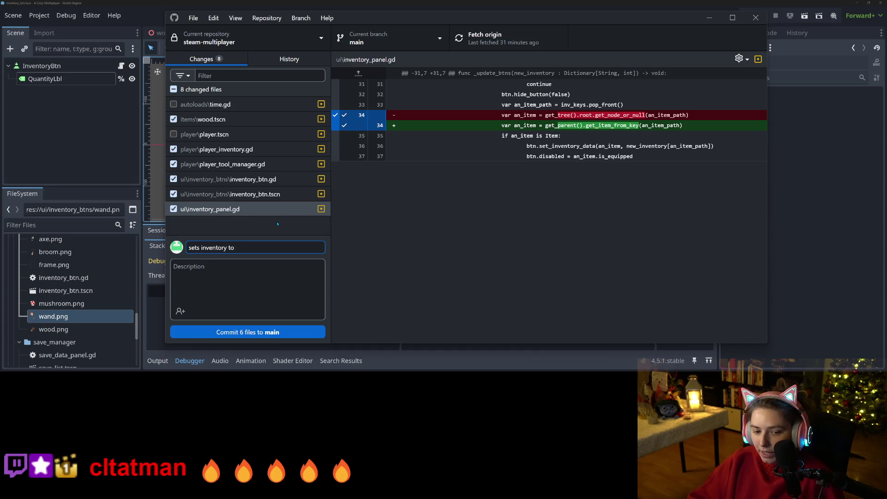
type(" handle ")
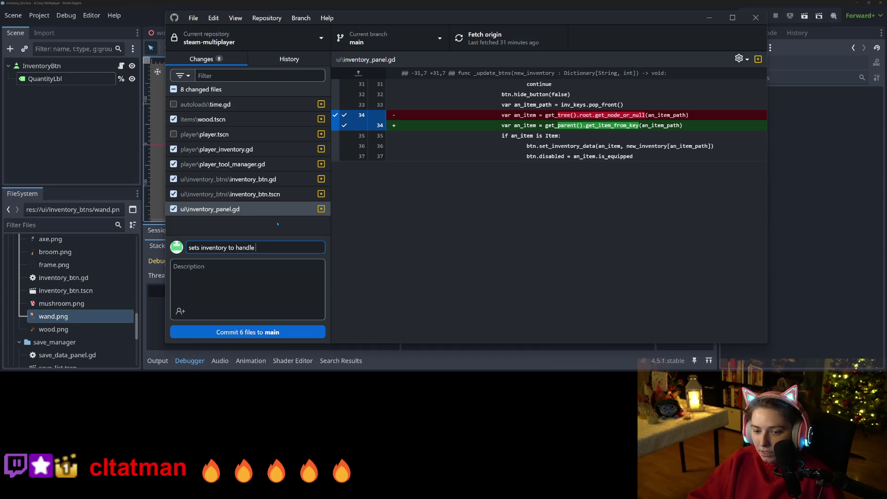
type("stackable objects")
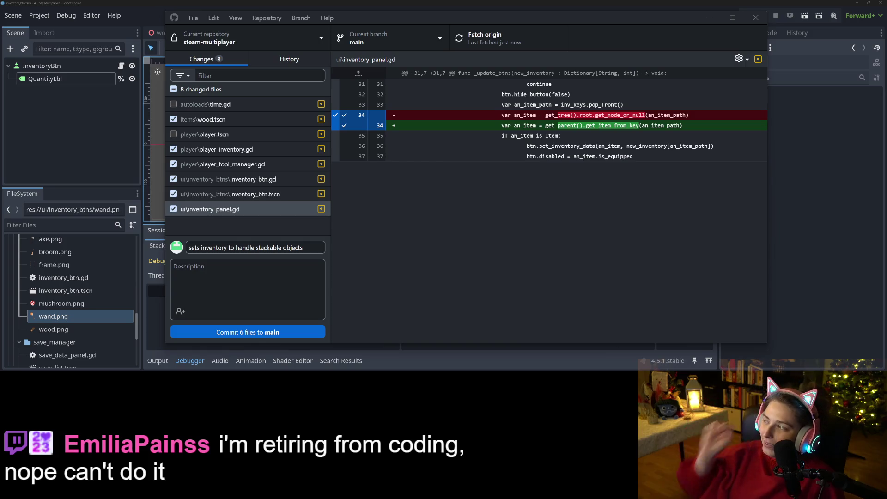
left_click(323, 253)
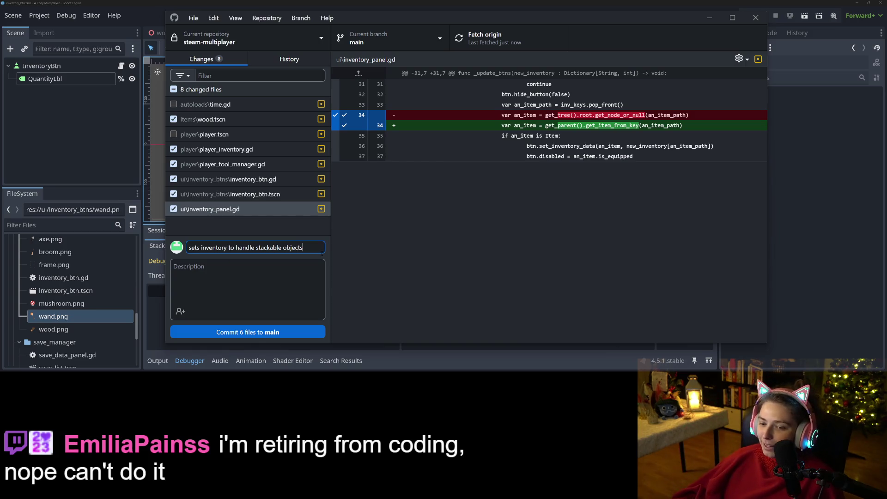